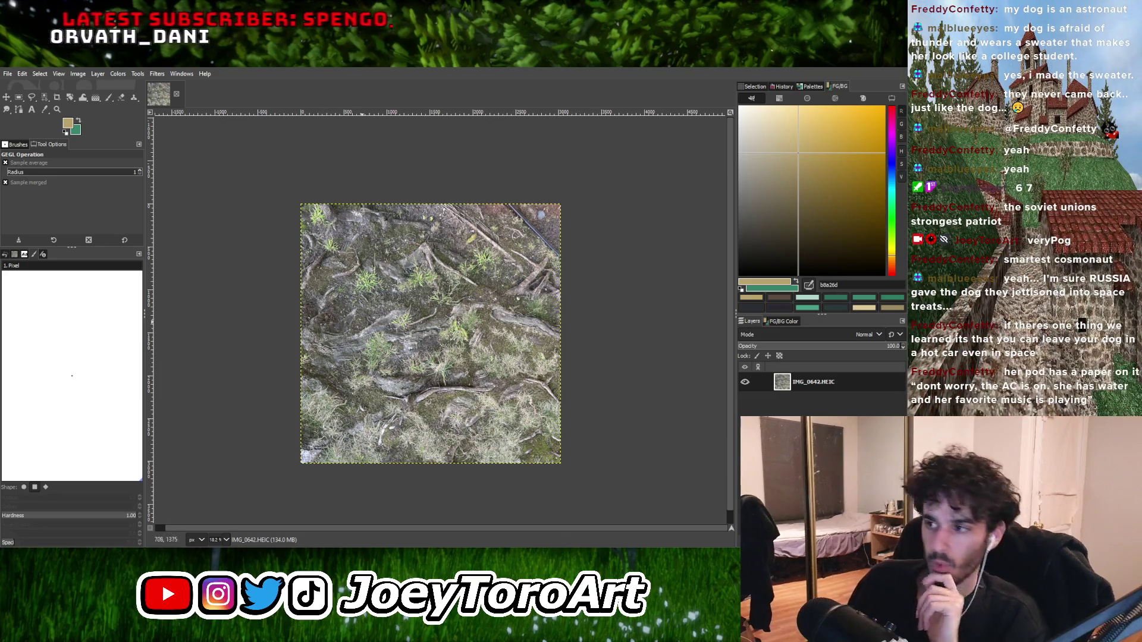
Zoom out to view the whole forest-floor texture, then switch to the Clone tool.
scroll(380, 356, "up", 2)
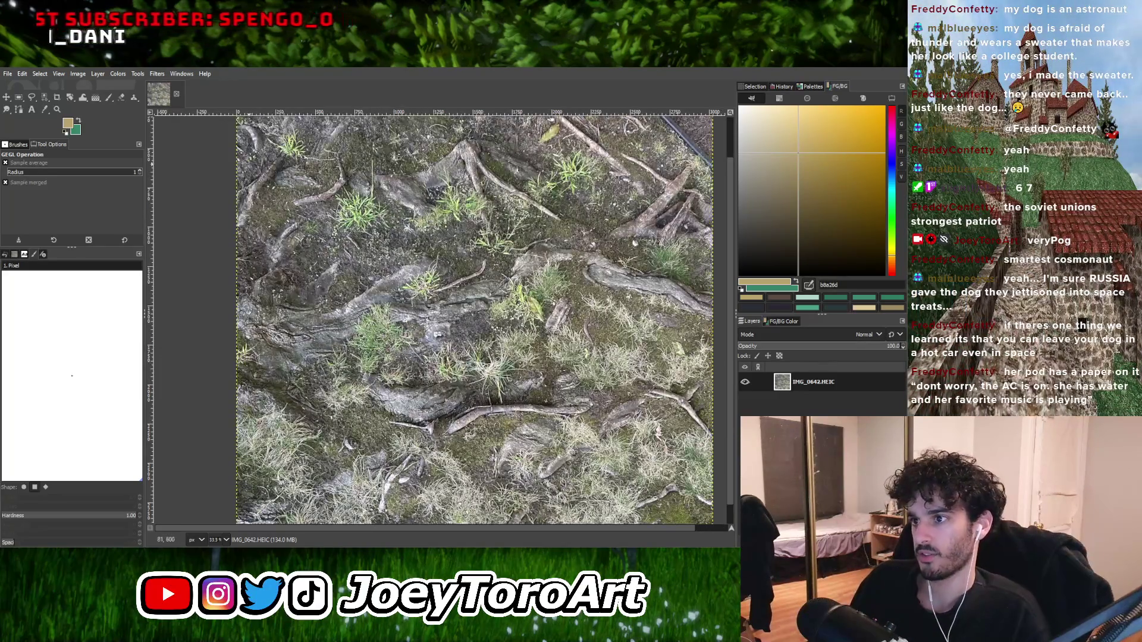
scroll(387, 452, "right", 1)
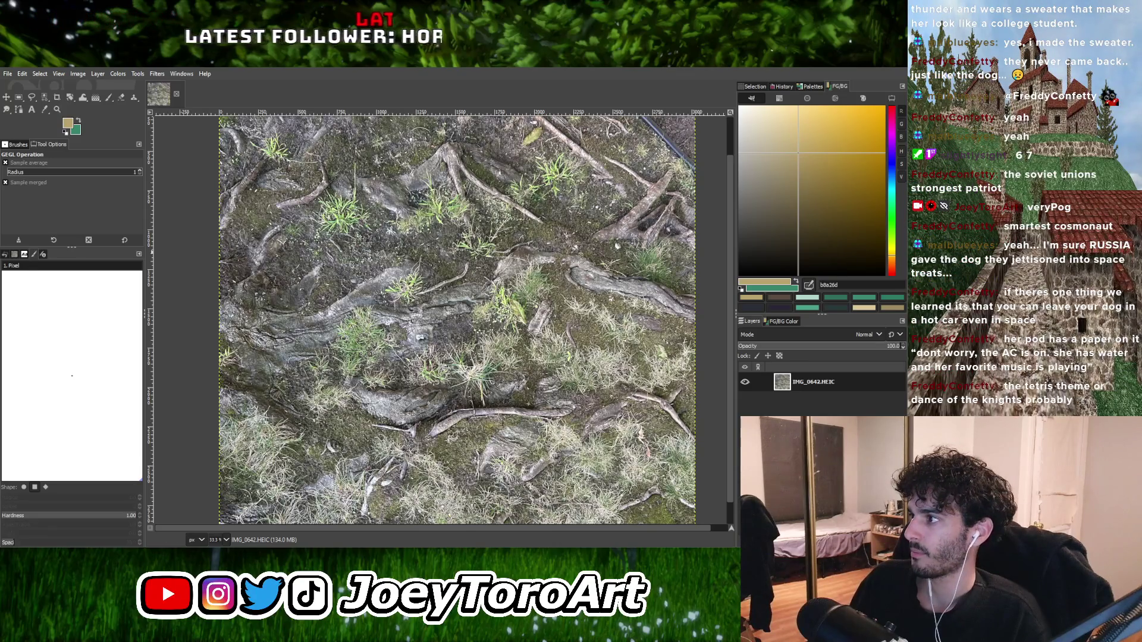
key("minus")
key("minus")
key("plus")
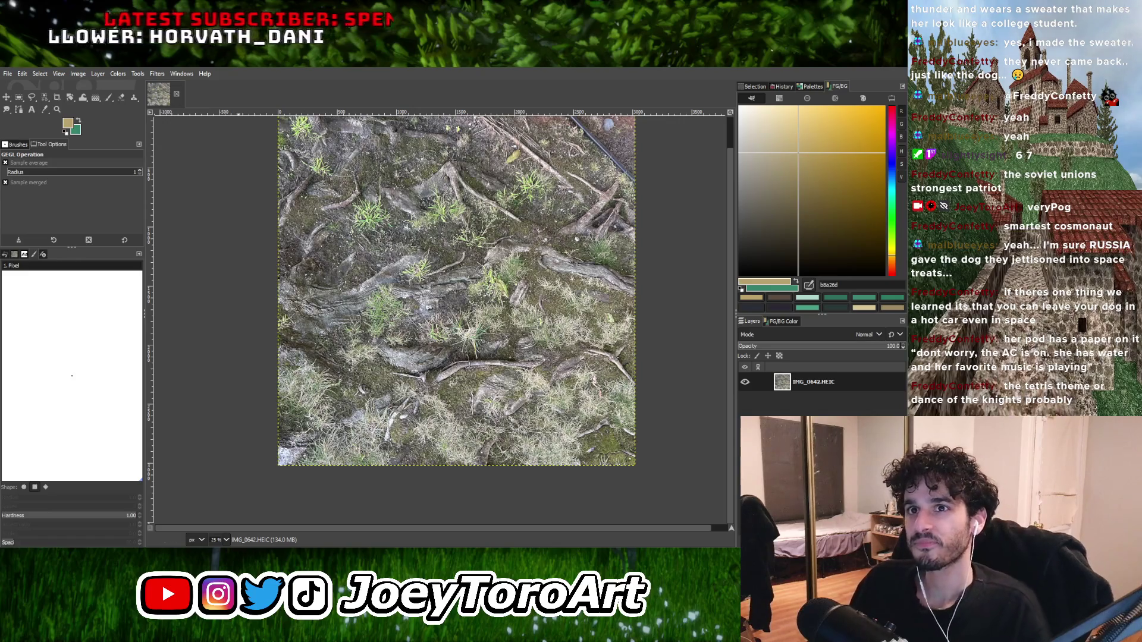
key("c")
key("plus")
Enlarge the Clone brush to size 136 and look over the forest-floor texture.
key("braceright")
key("braceright")
key("braceright")
key("braceright")
key("braceright")
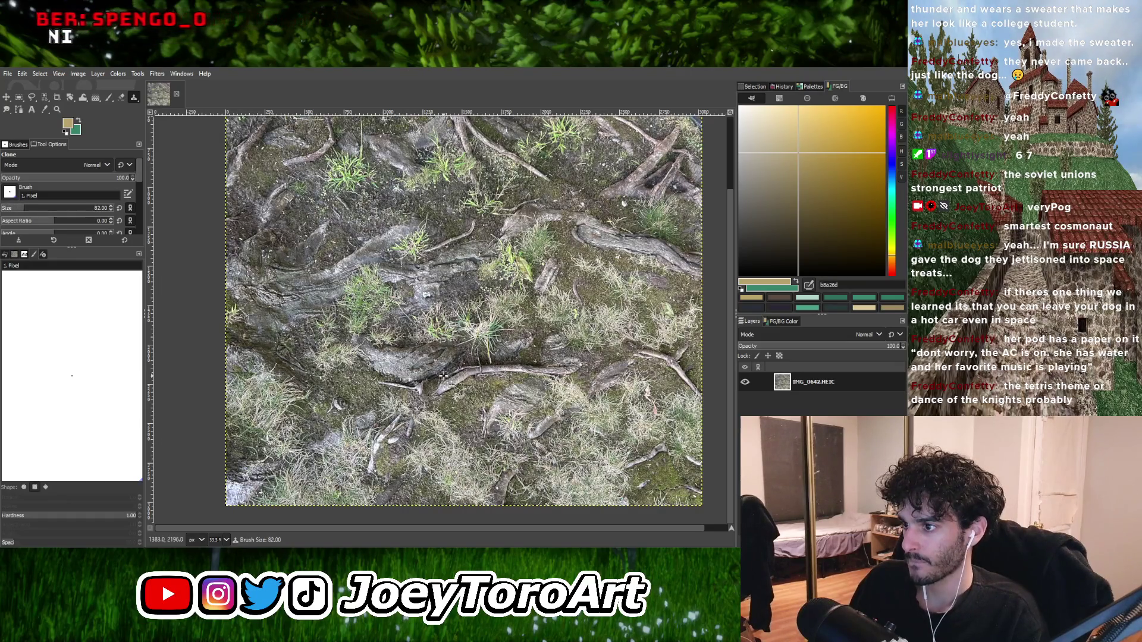
key("braceright")
key("braceright")
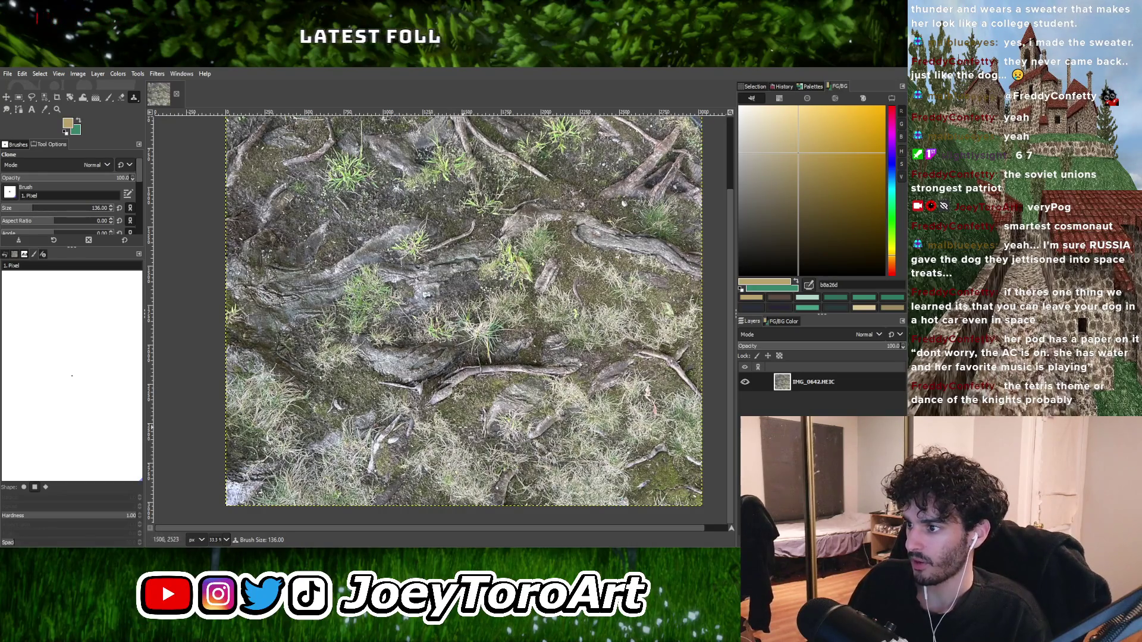
key("ctrl+z")
scroll(439, 336, "up", 5)
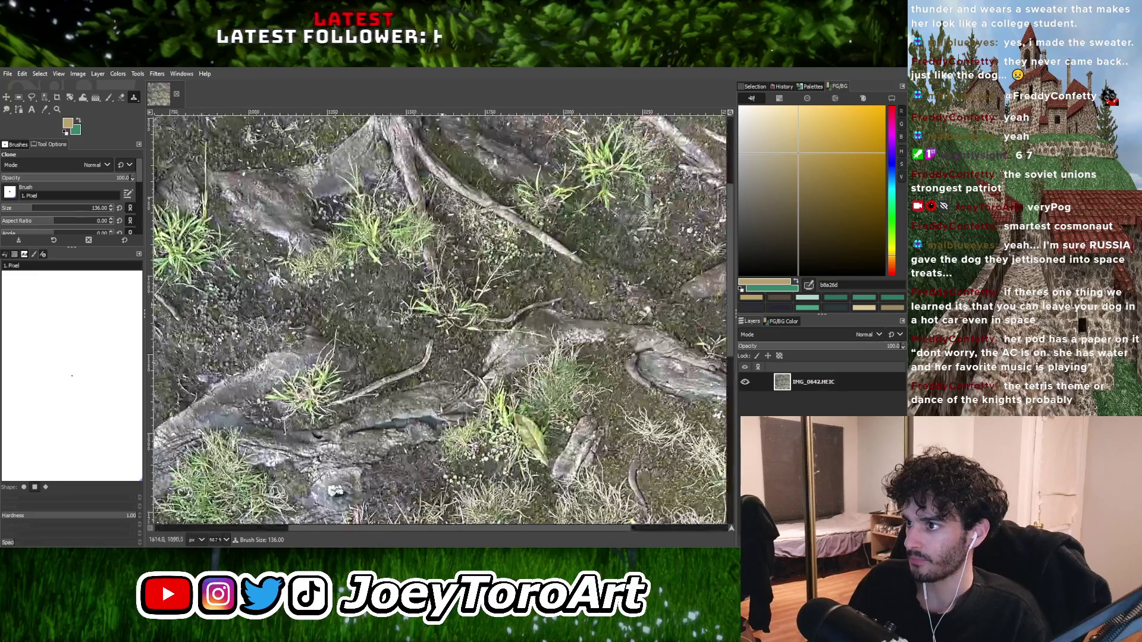
scroll(490, 443, "down", 1)
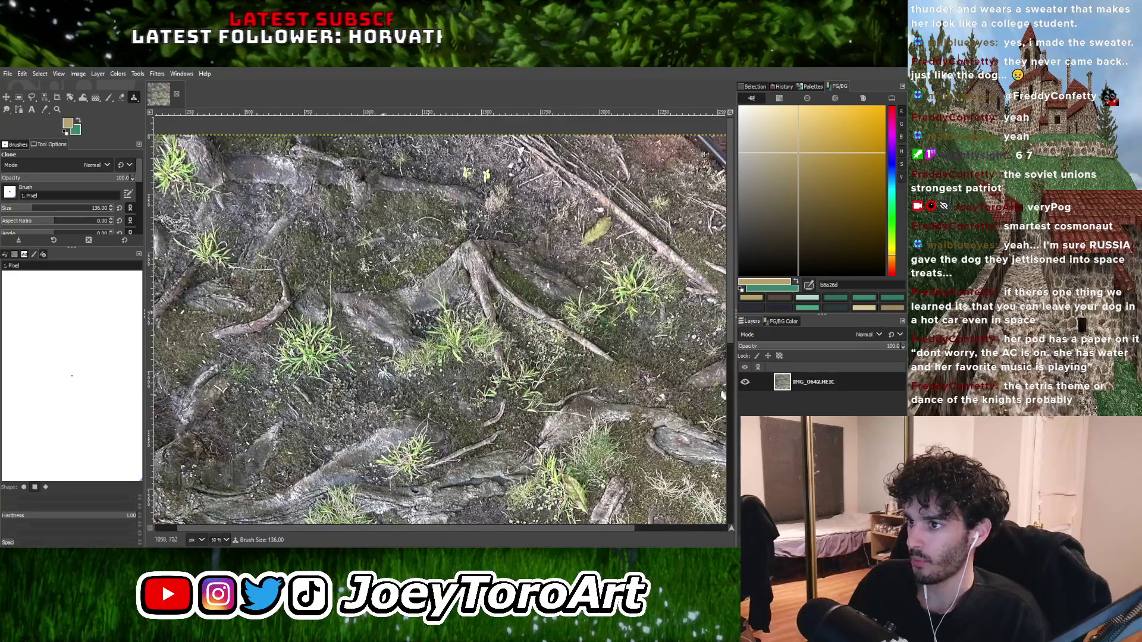
scroll(374, 274, "up", 1)
scroll(375, 274, "left", 2)
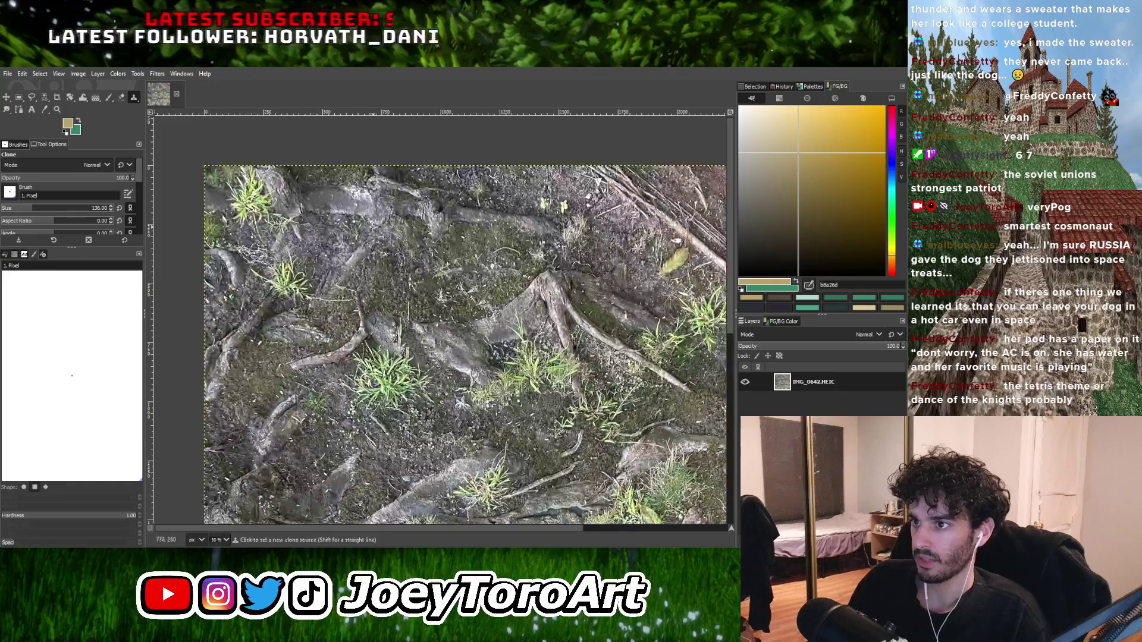
scroll(425, 345, "down", 2)
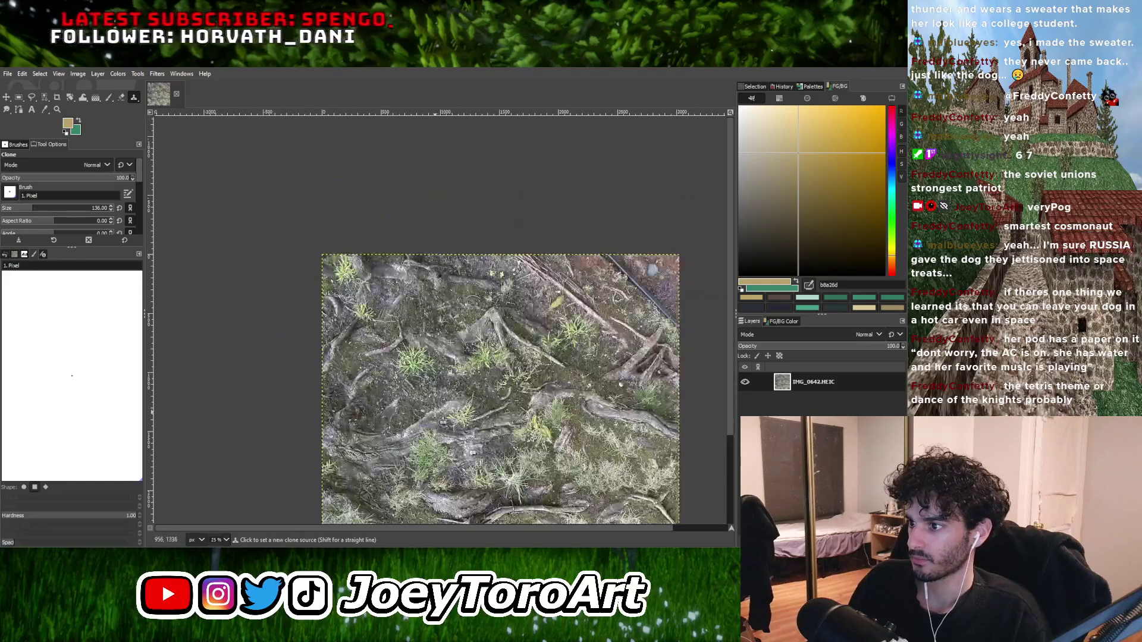
scroll(473, 453, "up", 1)
scroll(470, 413, "down", 2)
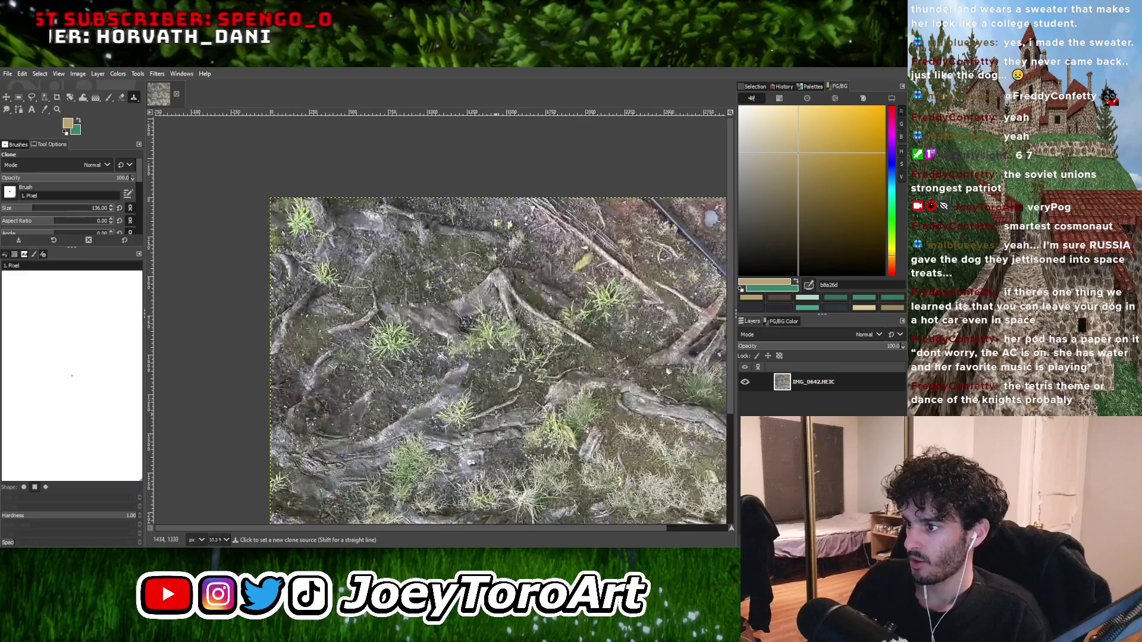
scroll(470, 413, "up", 2)
scroll(417, 429, "down", 3)
scroll(393, 439, "up", 2)
scroll(393, 439, "up", 2)
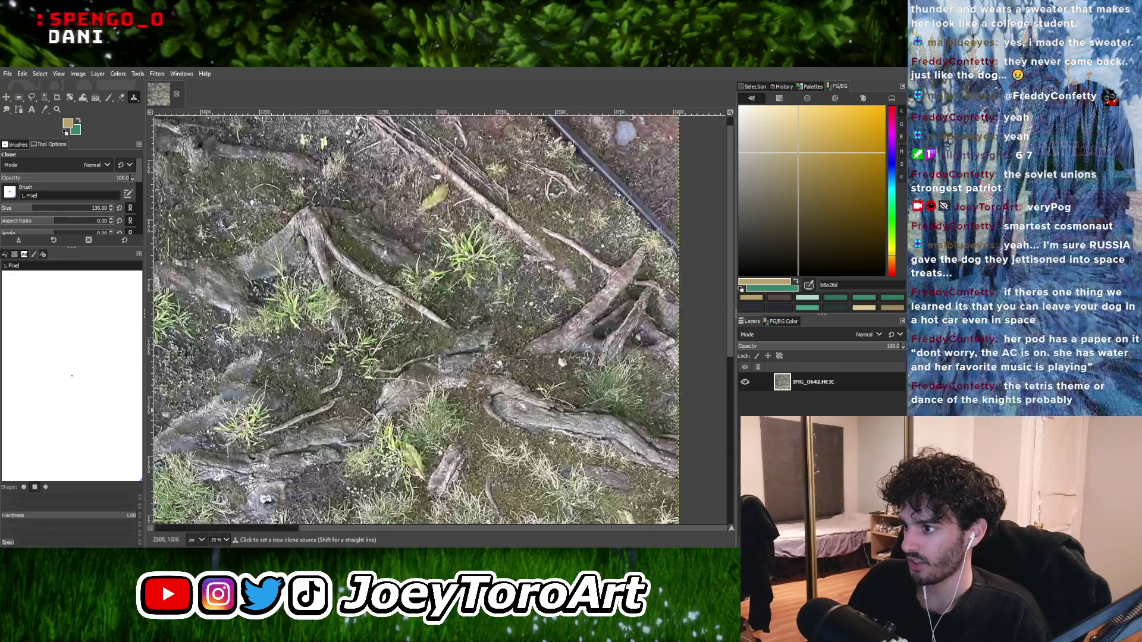
scroll(553, 286, "down", 2)
scroll(535, 309, "up", 2)
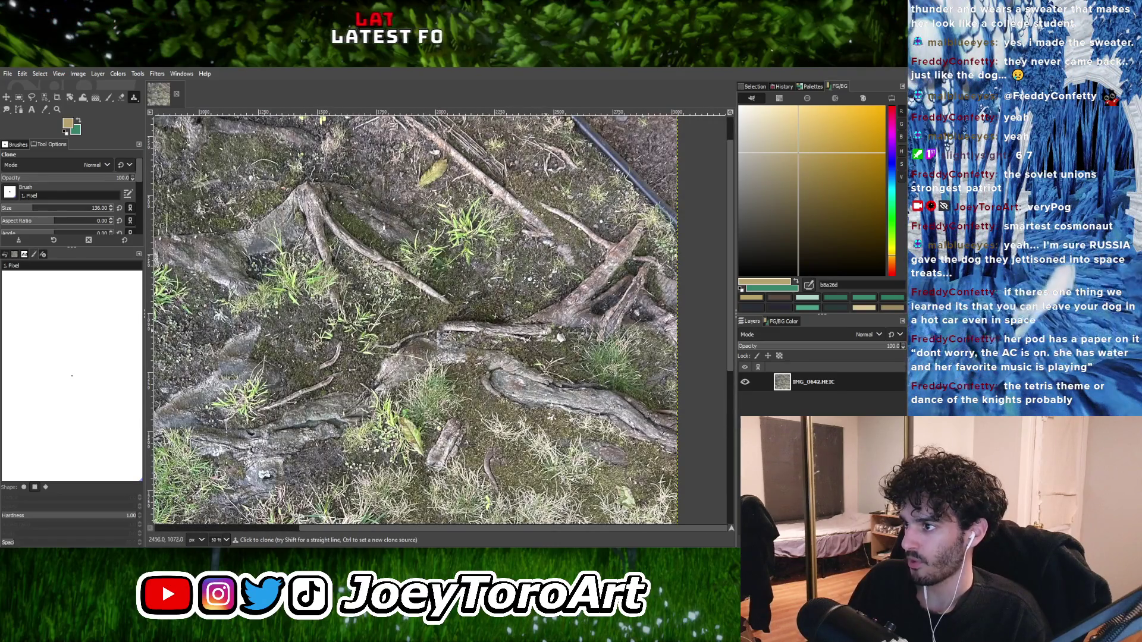
scroll(562, 330, "down", 4)
scroll(568, 300, "up", 3)
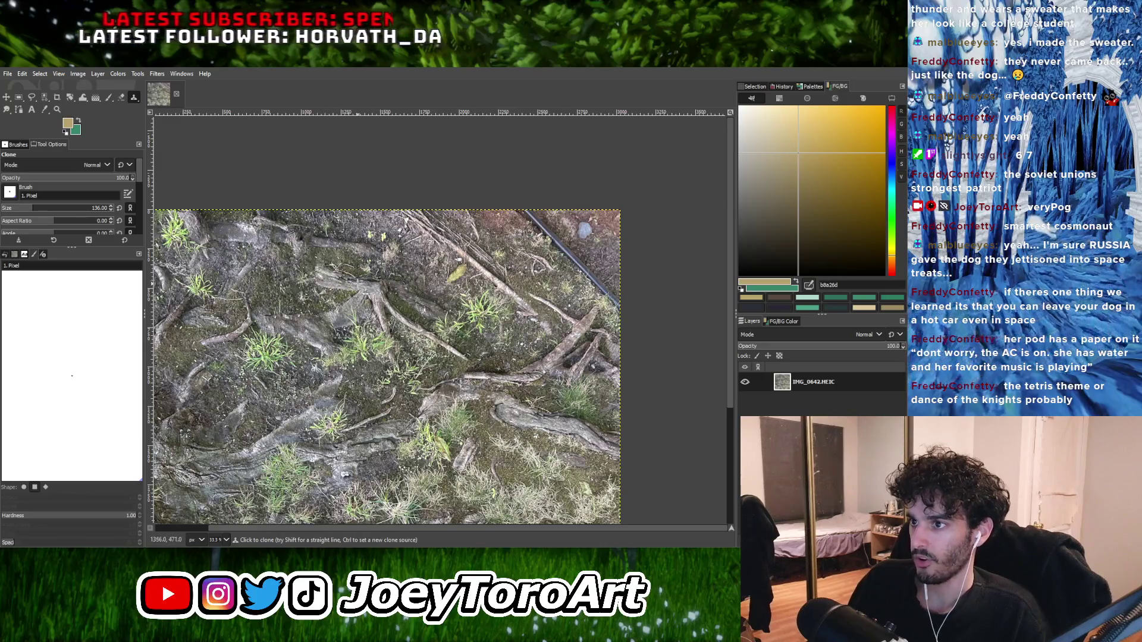
Undo a bad clone stroke and paint cloned ground over the upper-right area.
key("ctrl+z")
key("ctrl+z")
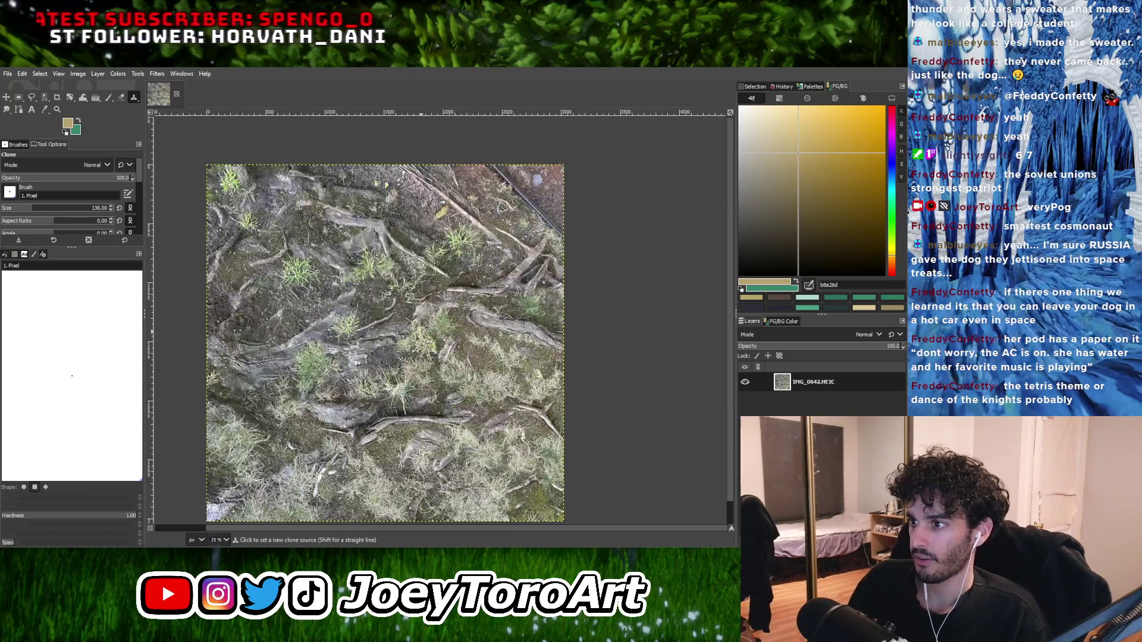
scroll(357, 332, "up", 3)
scroll(381, 268, "down", 2)
scroll(408, 231, "up", 2)
mouse_move(359, 252)
left_mouse_down()
mouse_move(425, 229)
mouse_move(368, 188)
mouse_move(331, 230)
mouse_move(286, 226)
left_mouse_up()
scroll(434, 333, "down", 2)
scroll(452, 321, "up", 1)
scroll(471, 313, "down", 1)
scroll(471, 314, "up", 3)
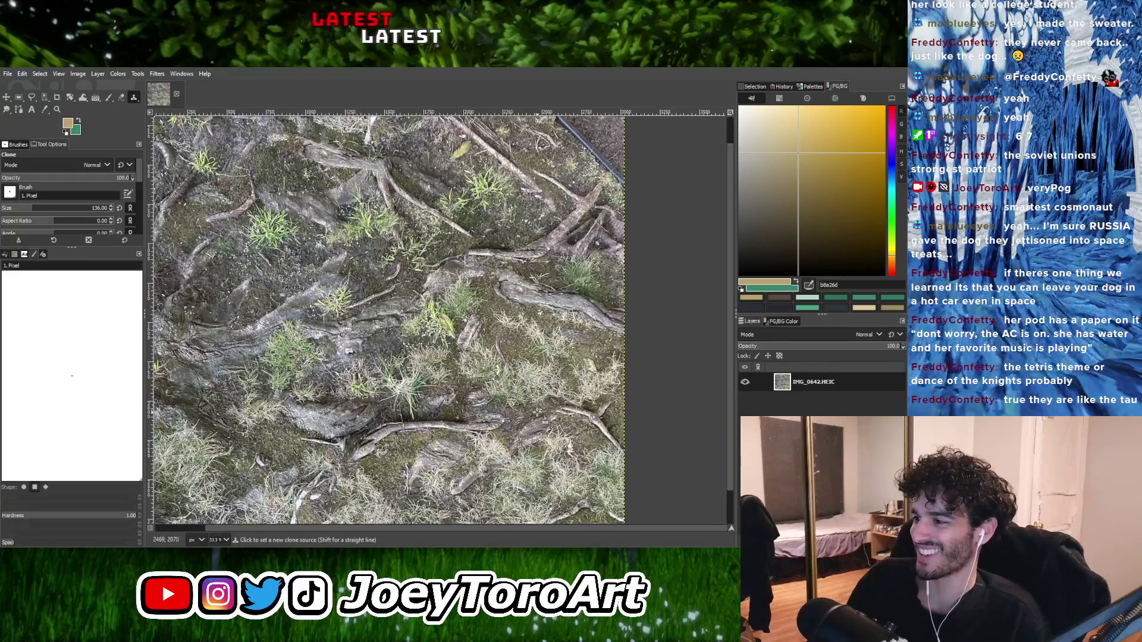
scroll(471, 314, "down", 1)
scroll(471, 313, "up", 1)
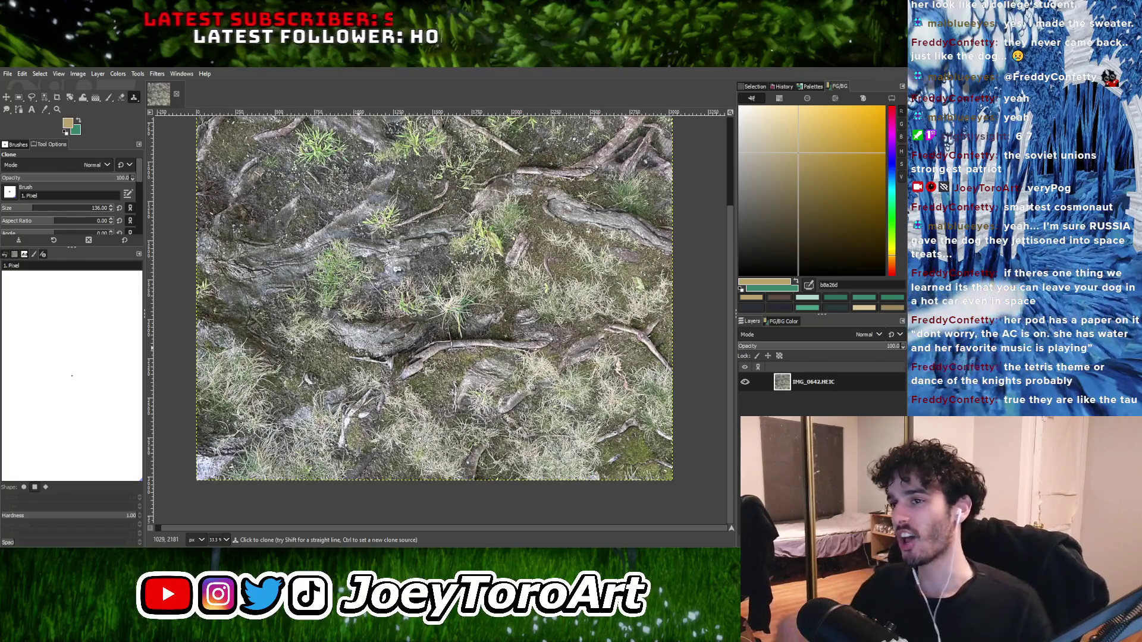
scroll(612, 365, "up", 1)
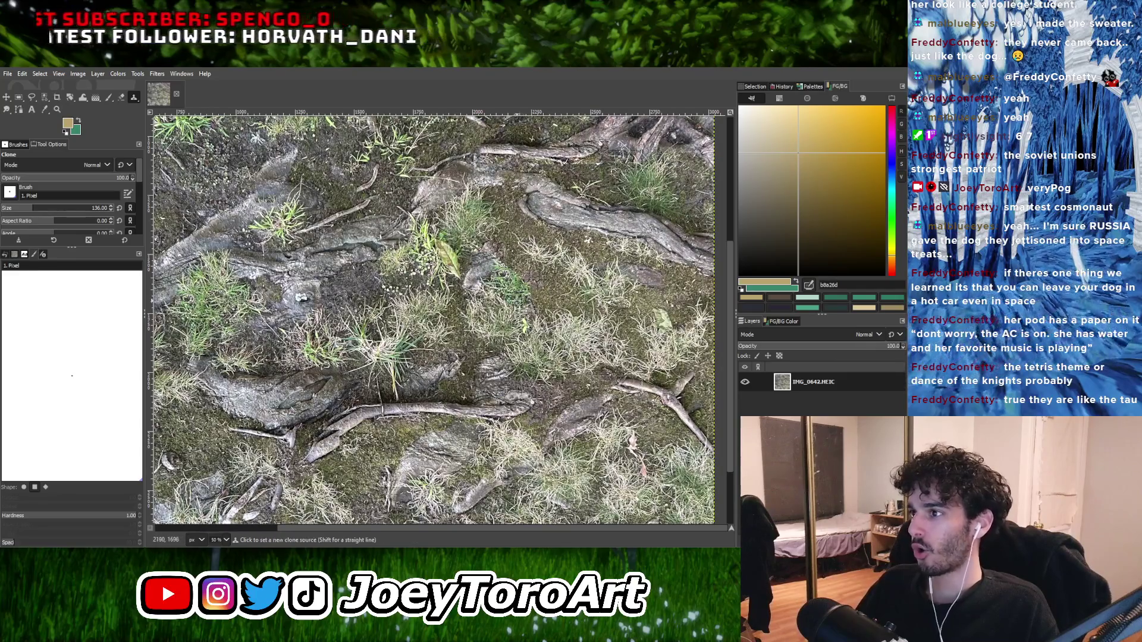
scroll(462, 305, "down", 1)
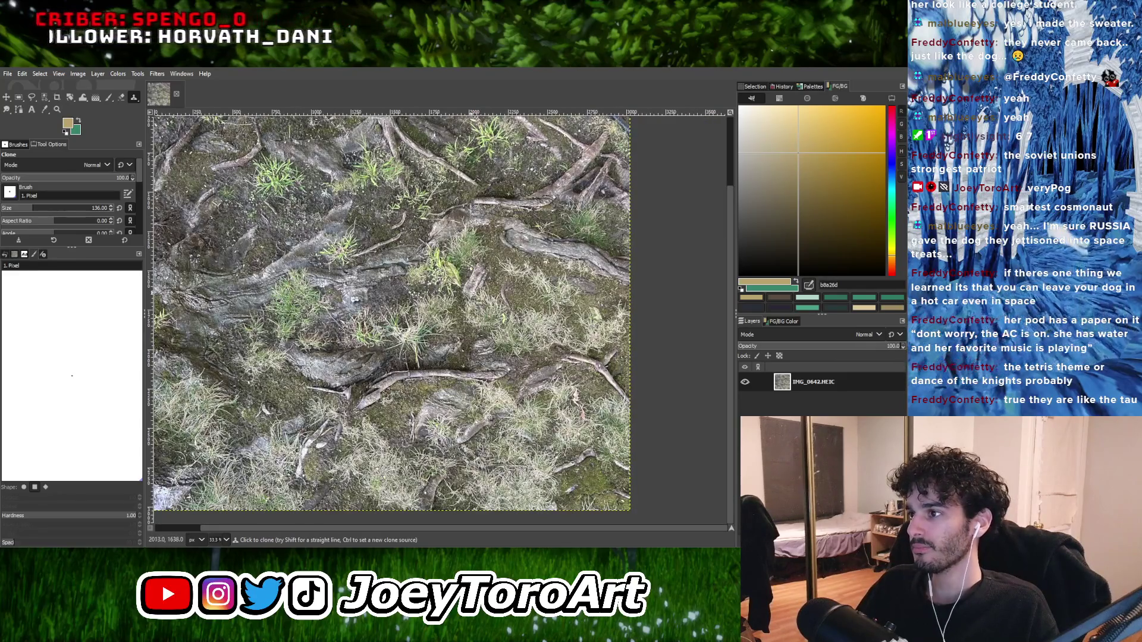
left_click(512, 310)
left_click_drag(455, 268, 457, 268)
scroll(355, 299, "down", 2)
scroll(387, 321, "up", 3)
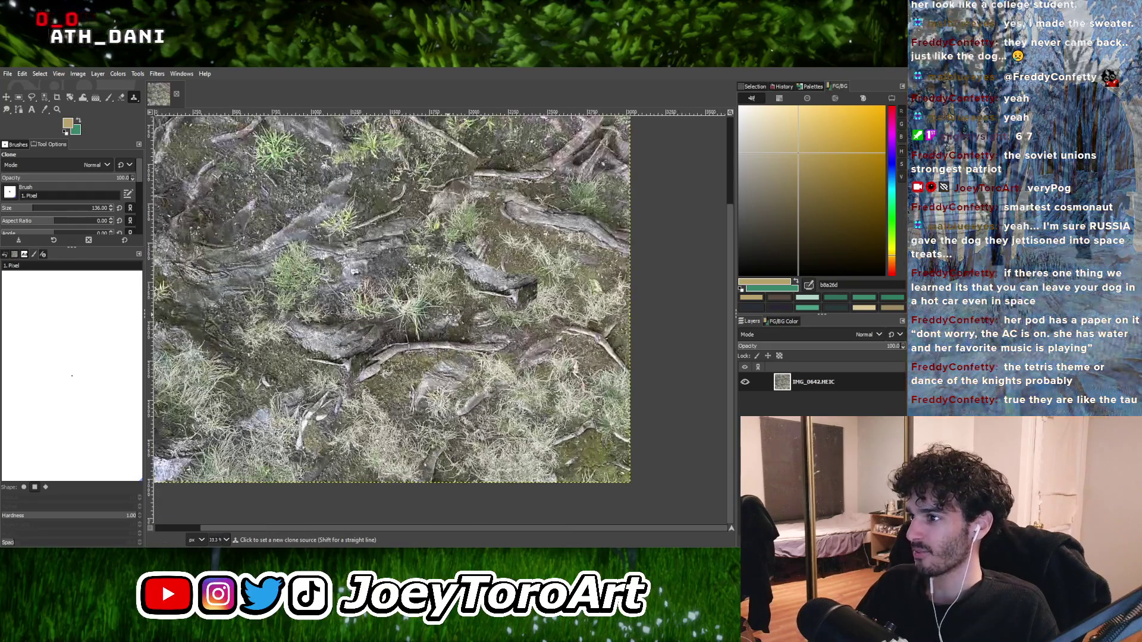
scroll(468, 367, "down", 2)
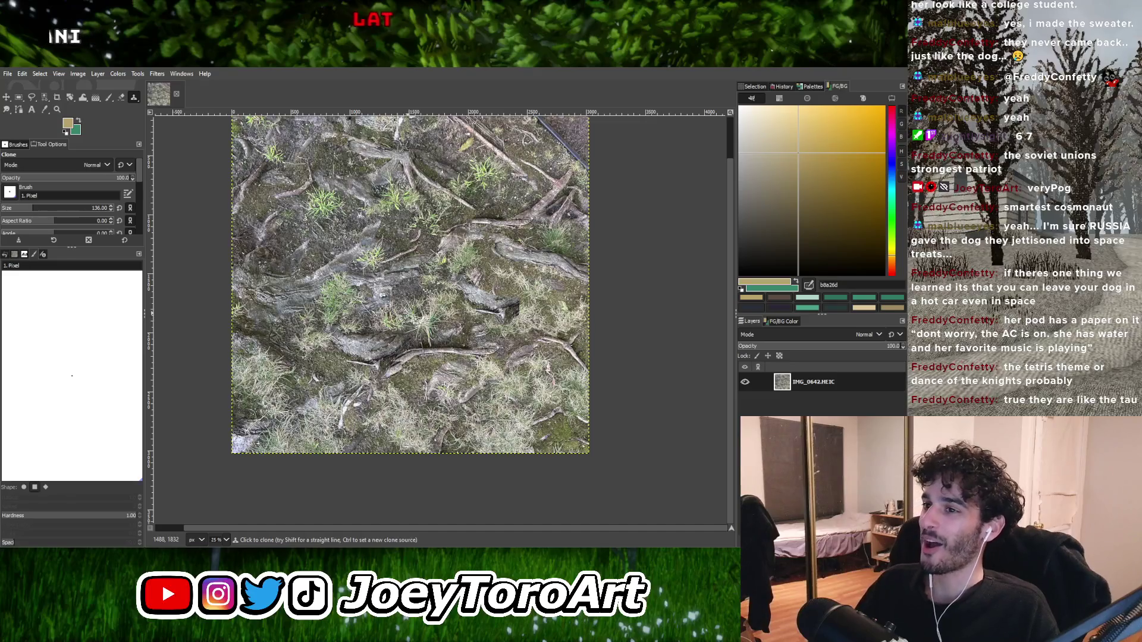
scroll(369, 301, "down", 2)
scroll(333, 275, "up", 2)
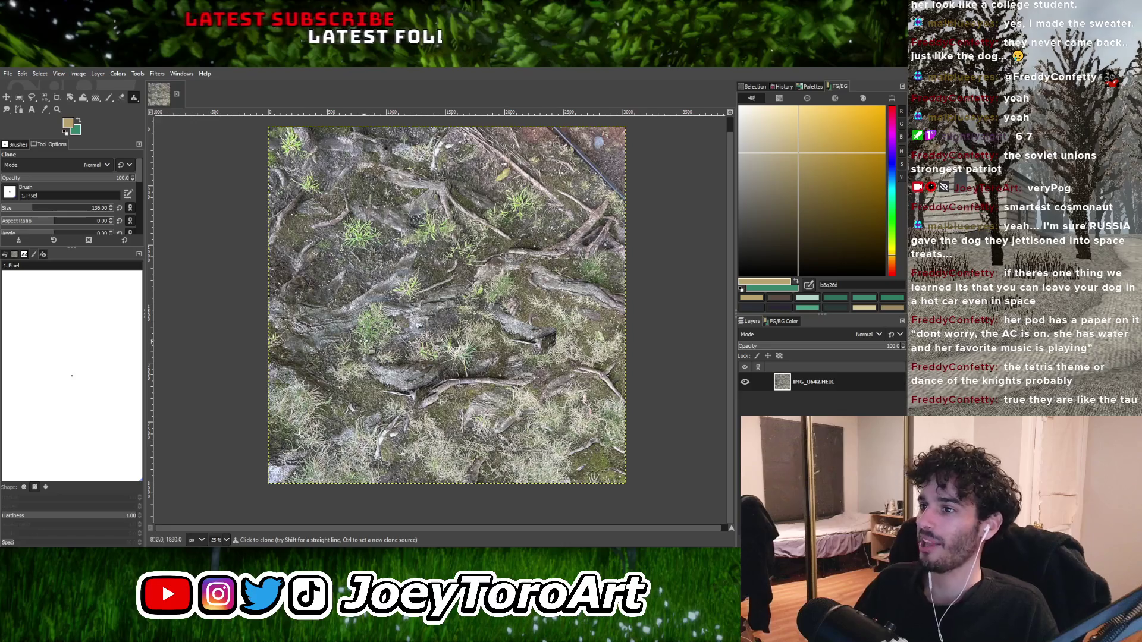
scroll(360, 313, "up", 2)
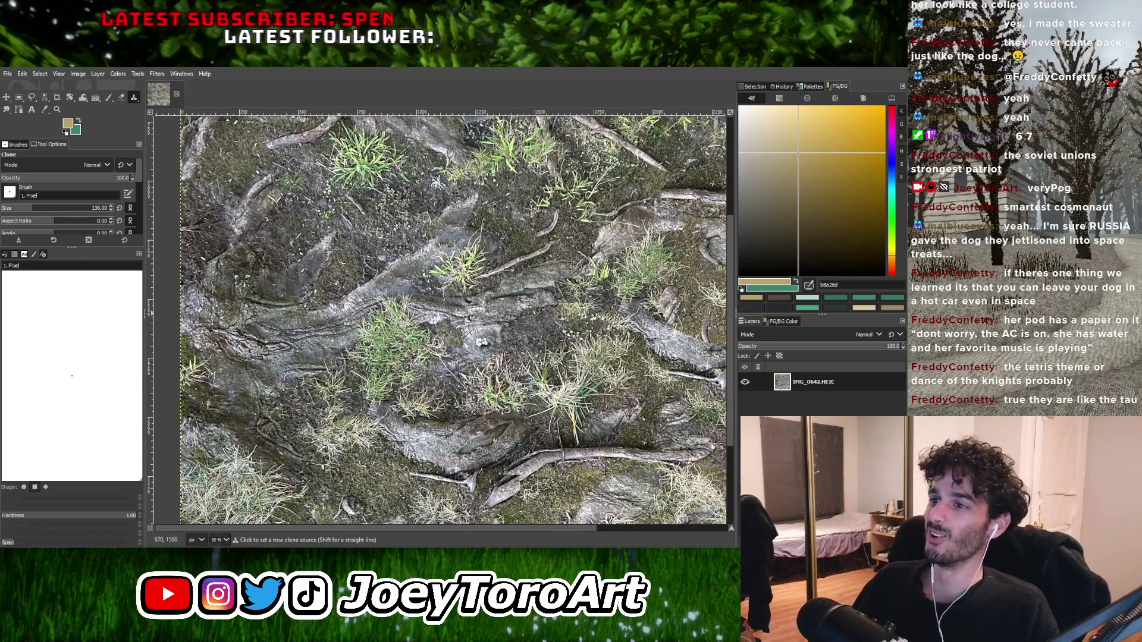
scroll(351, 320, "down", 2)
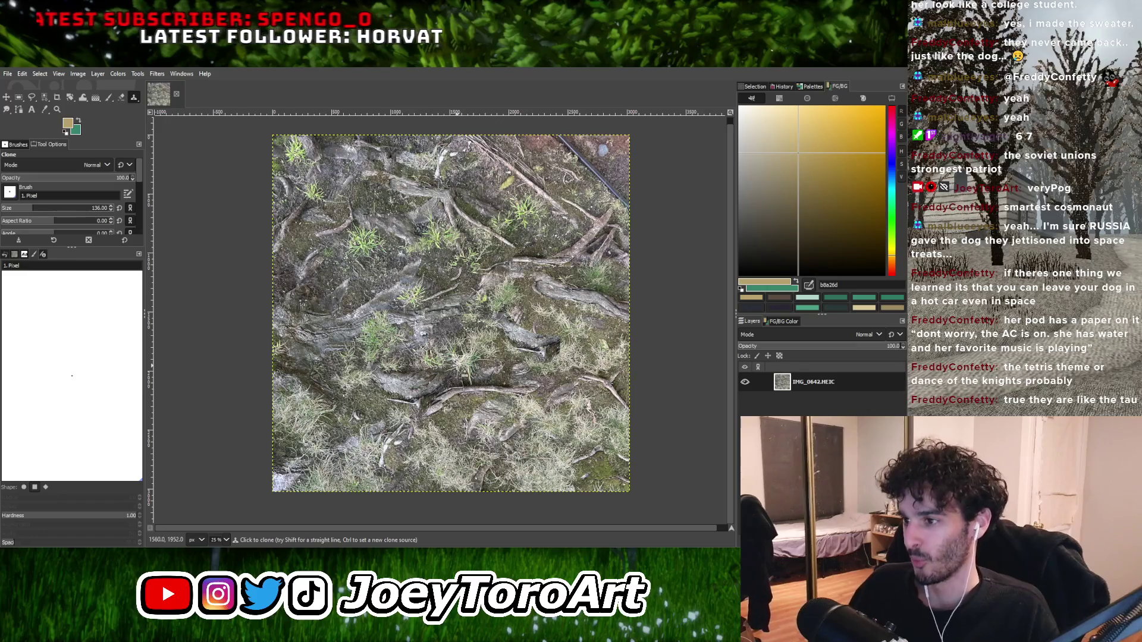
scroll(416, 366, "up", 1)
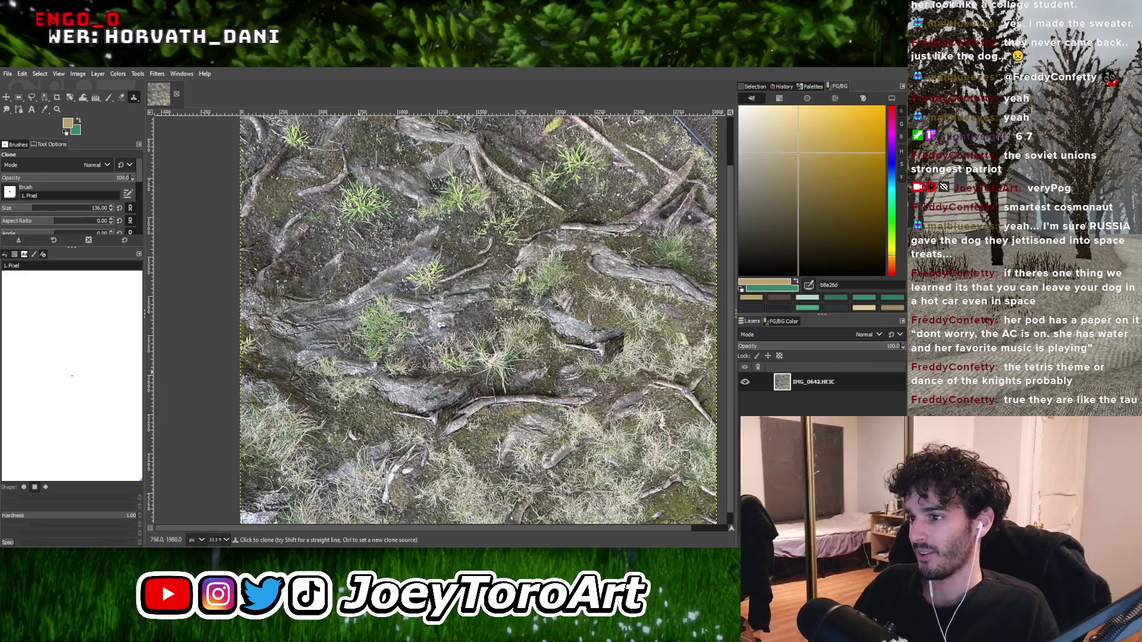
scroll(305, 416, "down", 3)
scroll(435, 384, "up", 3)
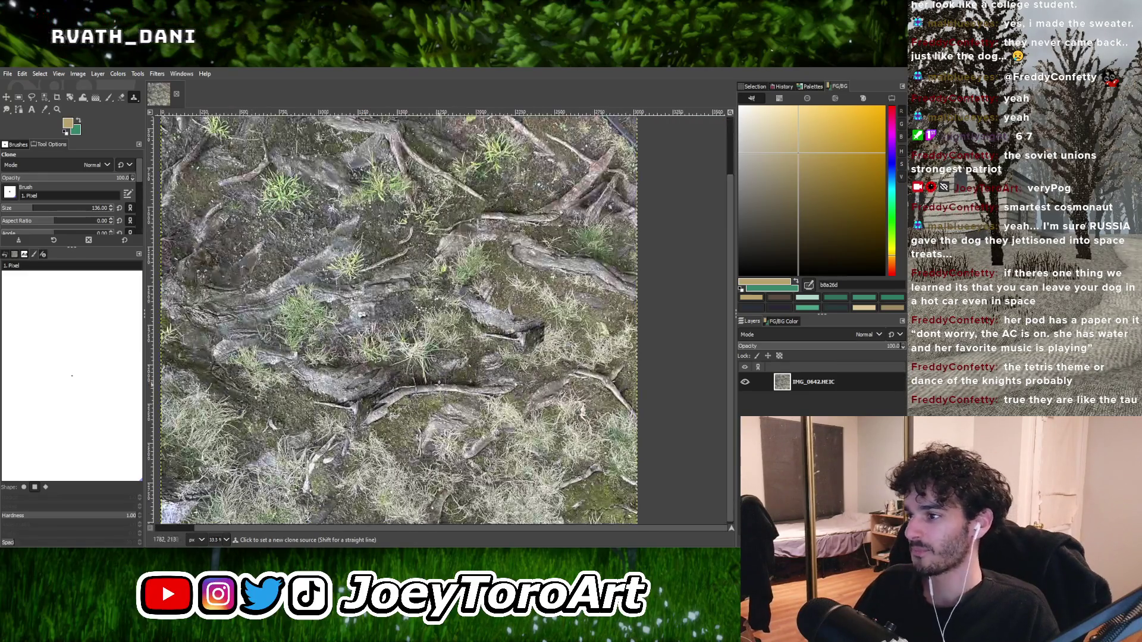
scroll(443, 359, "down", 3)
scroll(559, 445, "up", 3)
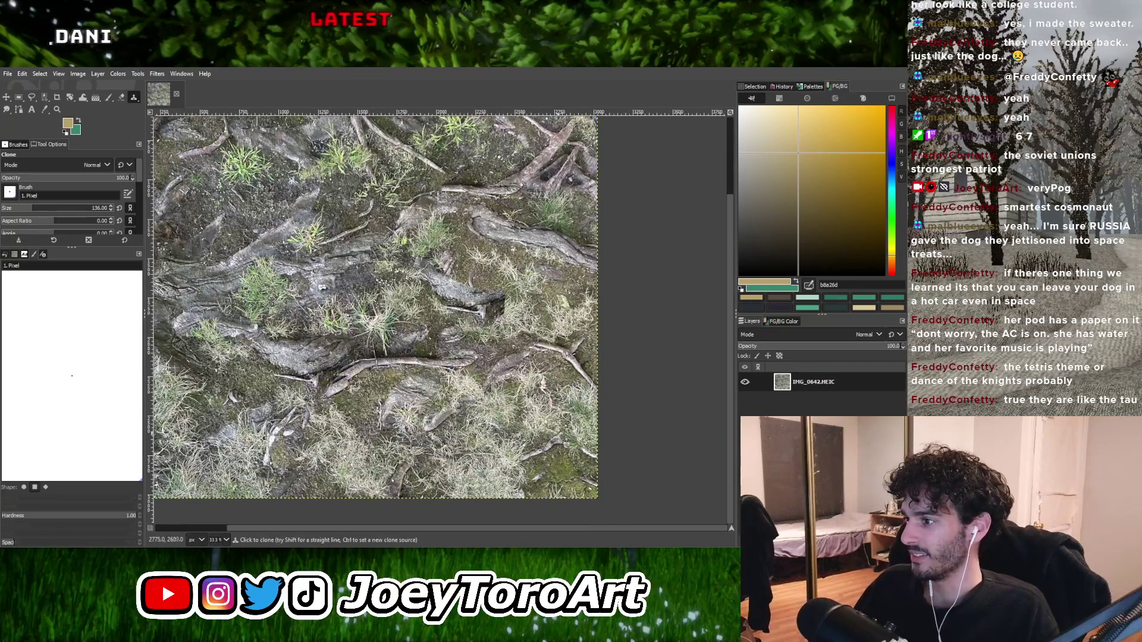
key("ctrl")
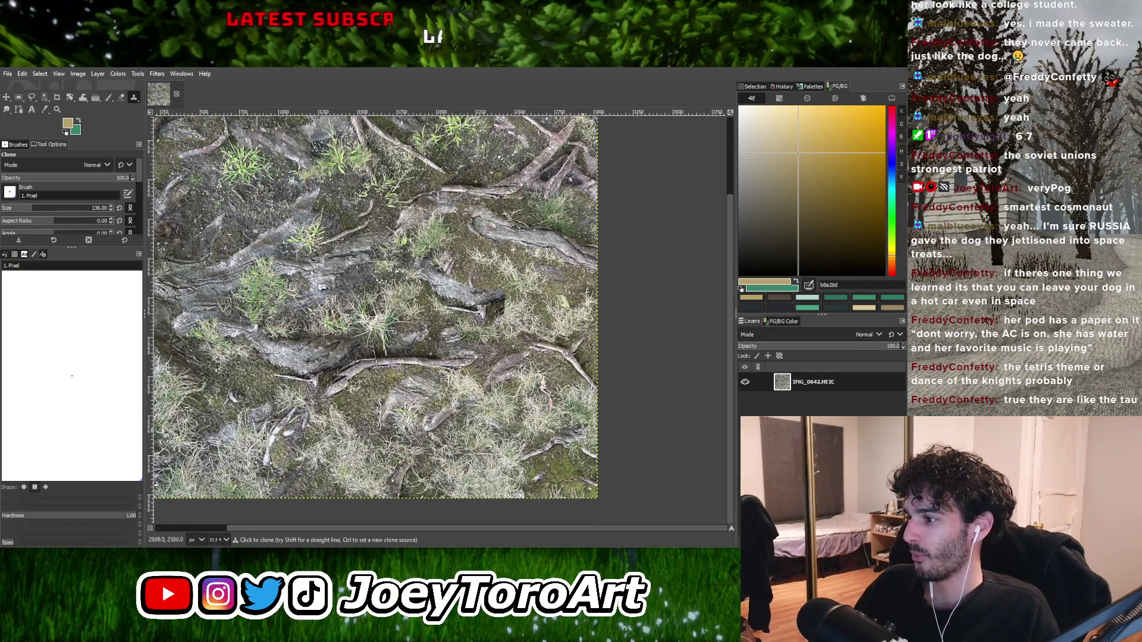
scroll(314, 253, "down", 3)
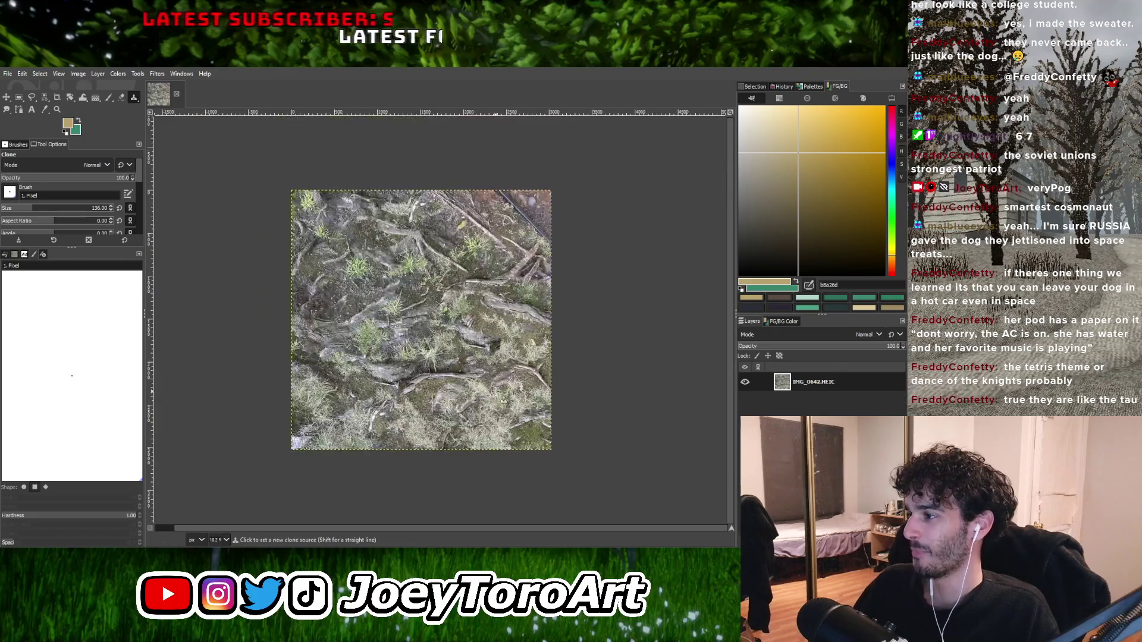
scroll(313, 253, "up", 3)
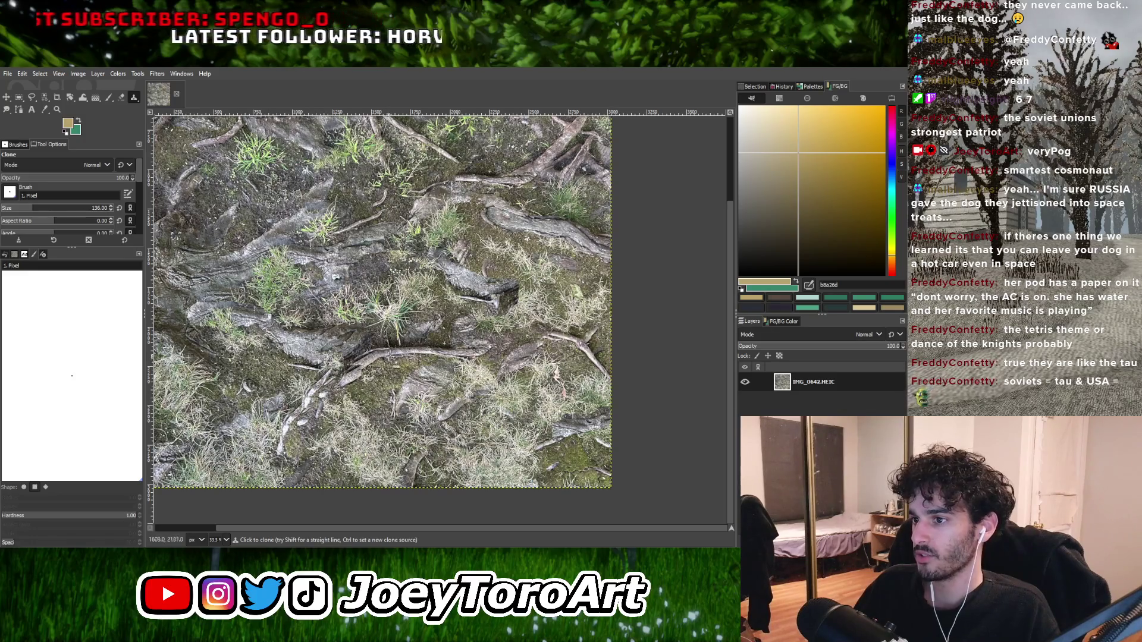
key("ctrl")
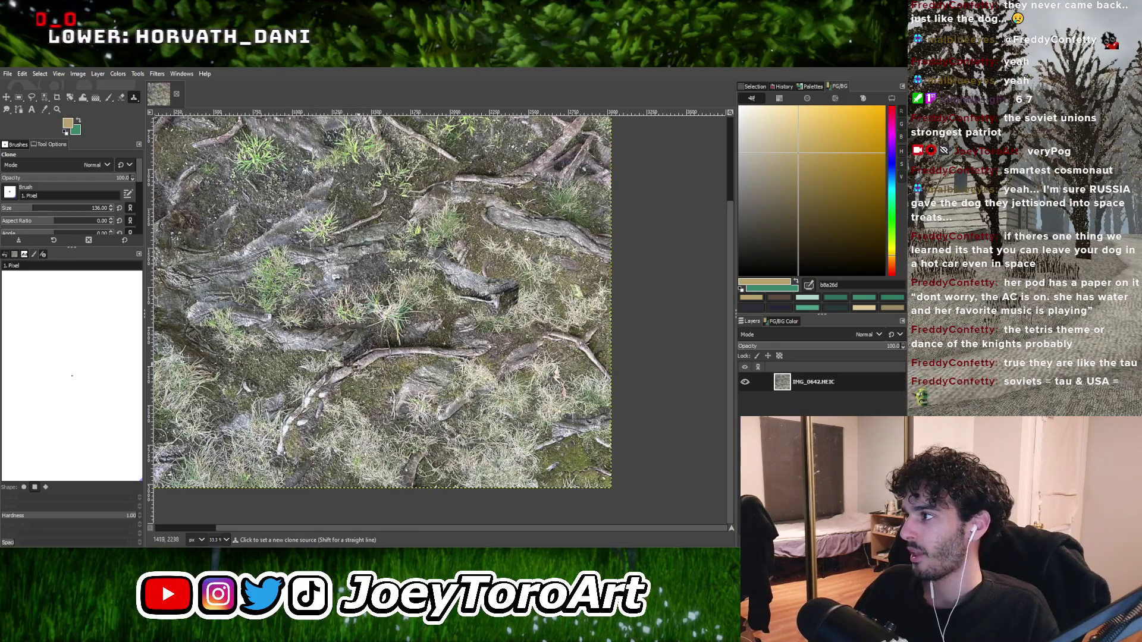
scroll(372, 389, "down", 3)
scroll(404, 333, "up", 2)
scroll(426, 285, "down", 1)
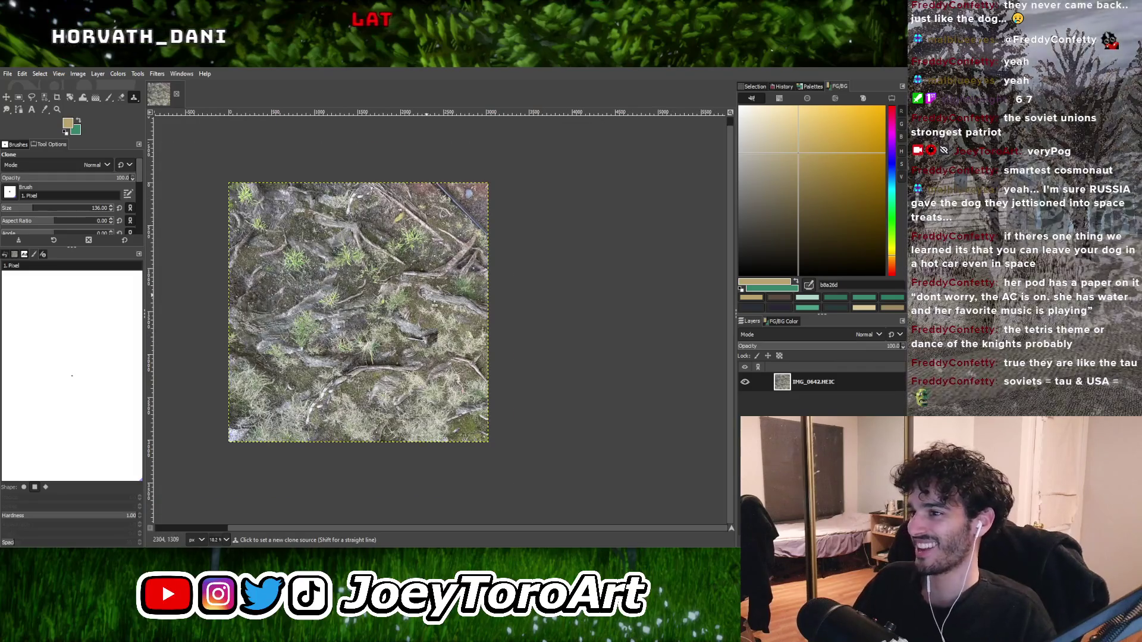
scroll(427, 296, "up", 2)
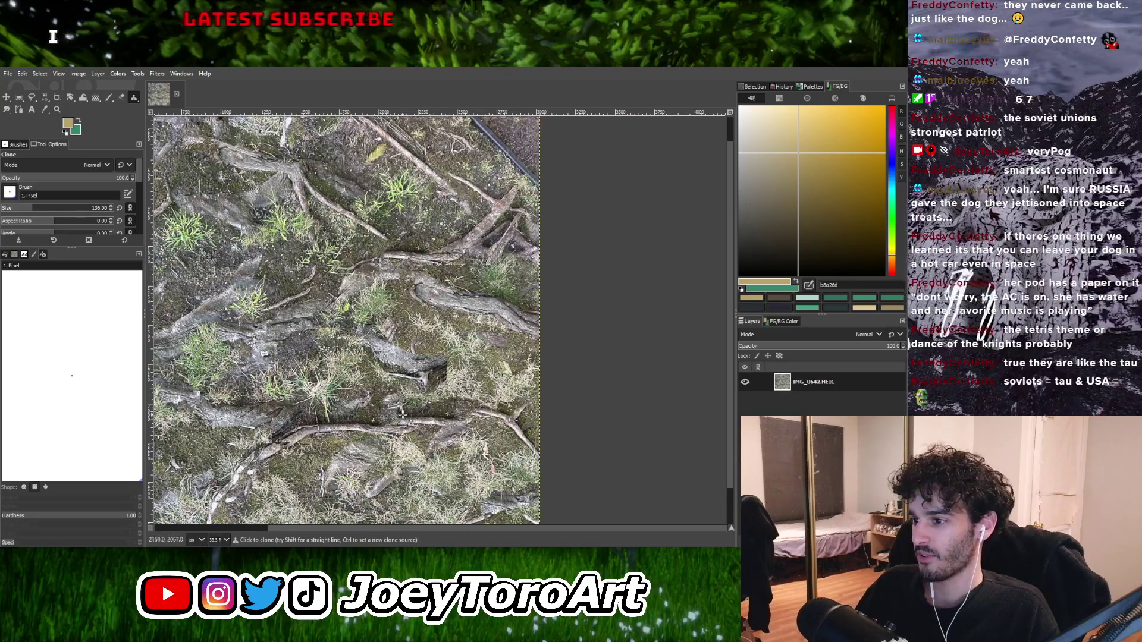
scroll(442, 416, "down", 2)
scroll(439, 417, "up", 2)
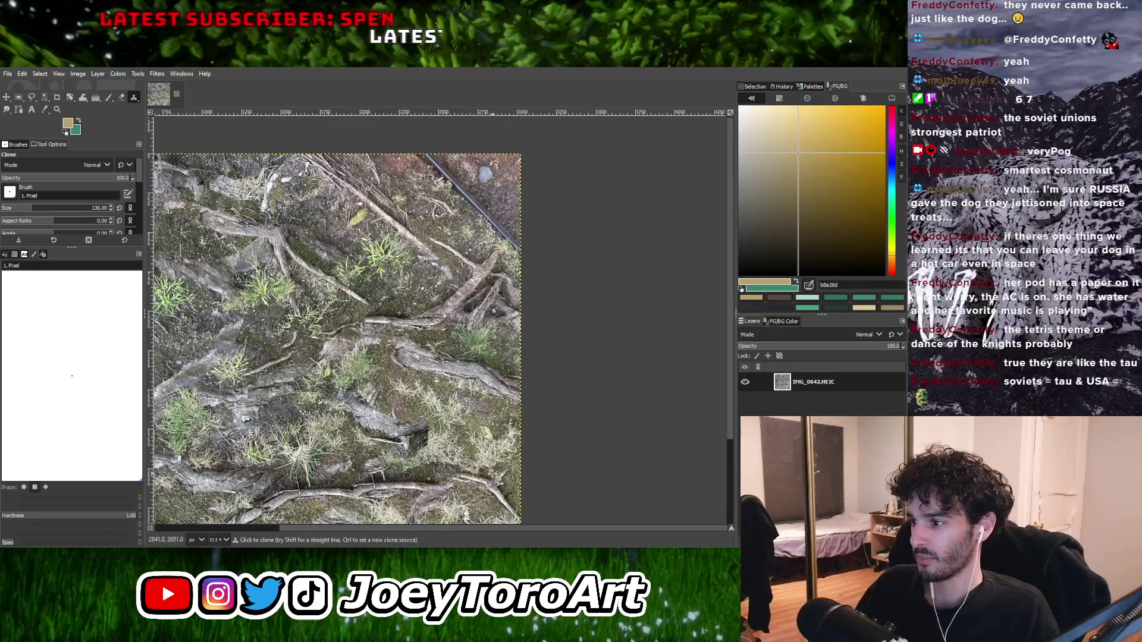
scroll(416, 429, "up", 1)
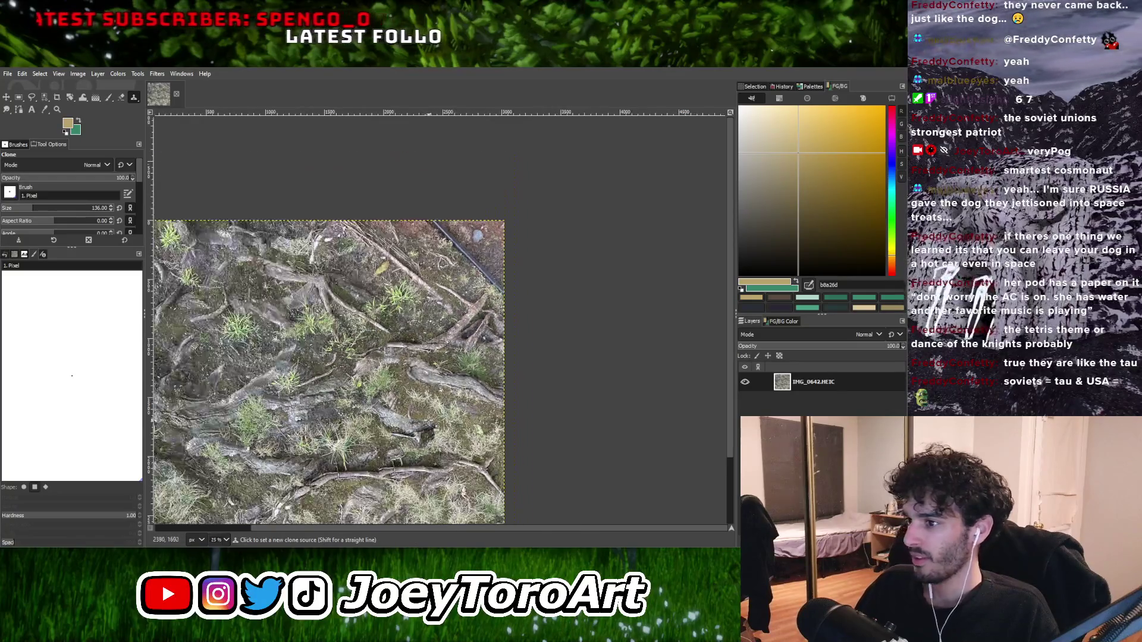
scroll(286, 378, "down", 1)
scroll(369, 385, "up", 1)
scroll(483, 377, "down", 3)
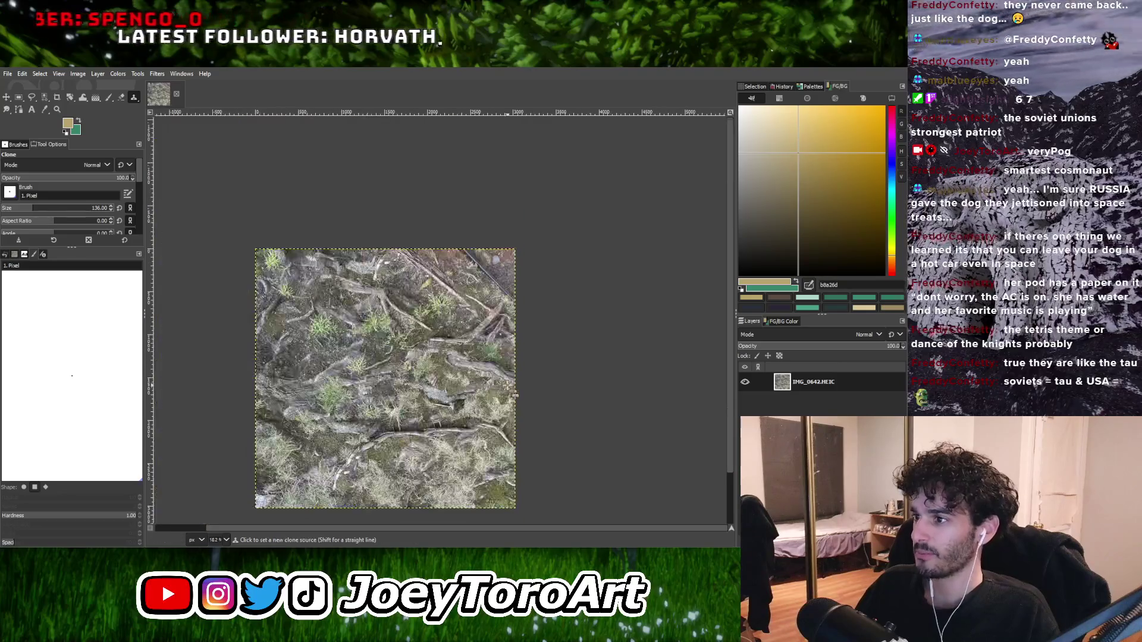
scroll(447, 334, "up", 1)
scroll(470, 373, "down", 1)
scroll(475, 378, "up", 3)
scroll(505, 386, "down", 2)
scroll(546, 383, "up", 2)
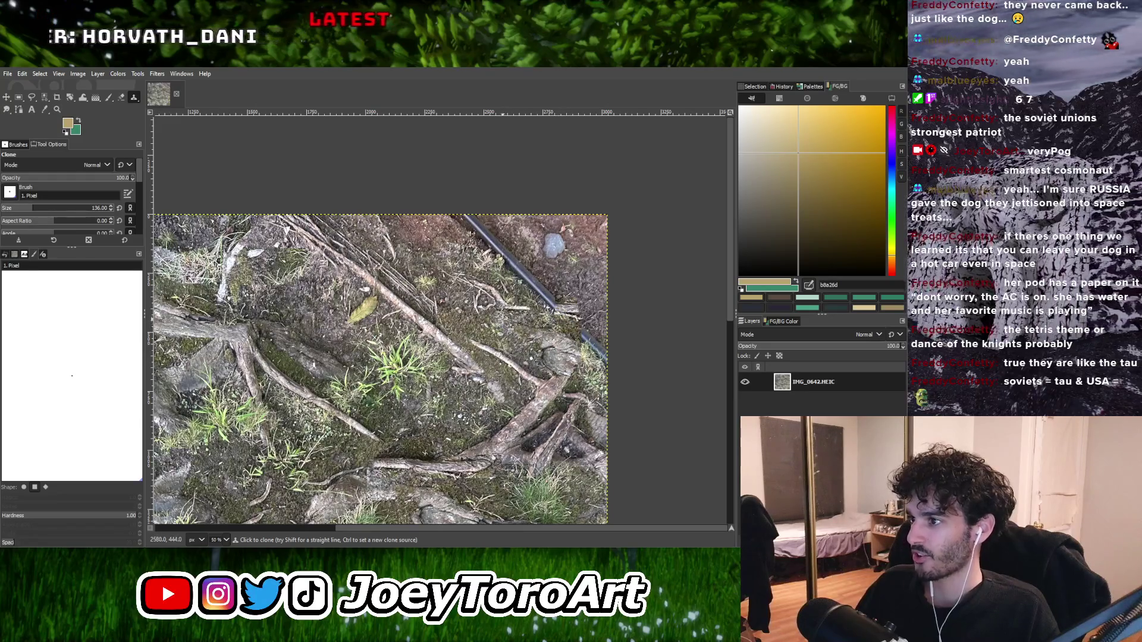
Zoom around the forest-floor photo to inspect the cloned roots and grass.
scroll(503, 328, "down", 2)
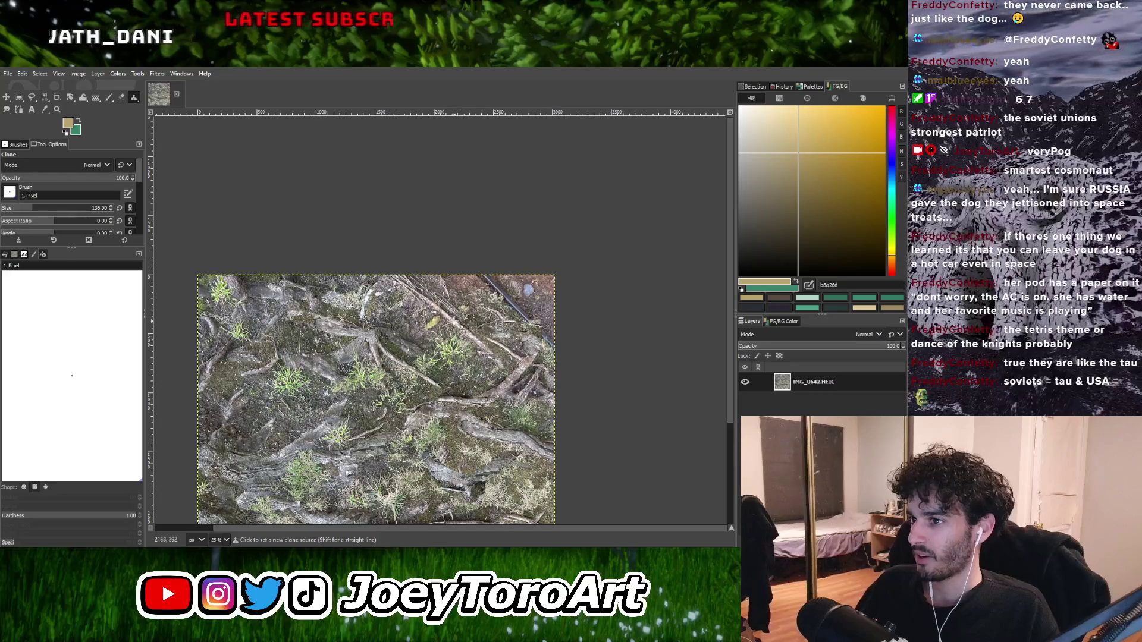
scroll(463, 322, "up", 1)
scroll(427, 326, "down", 2)
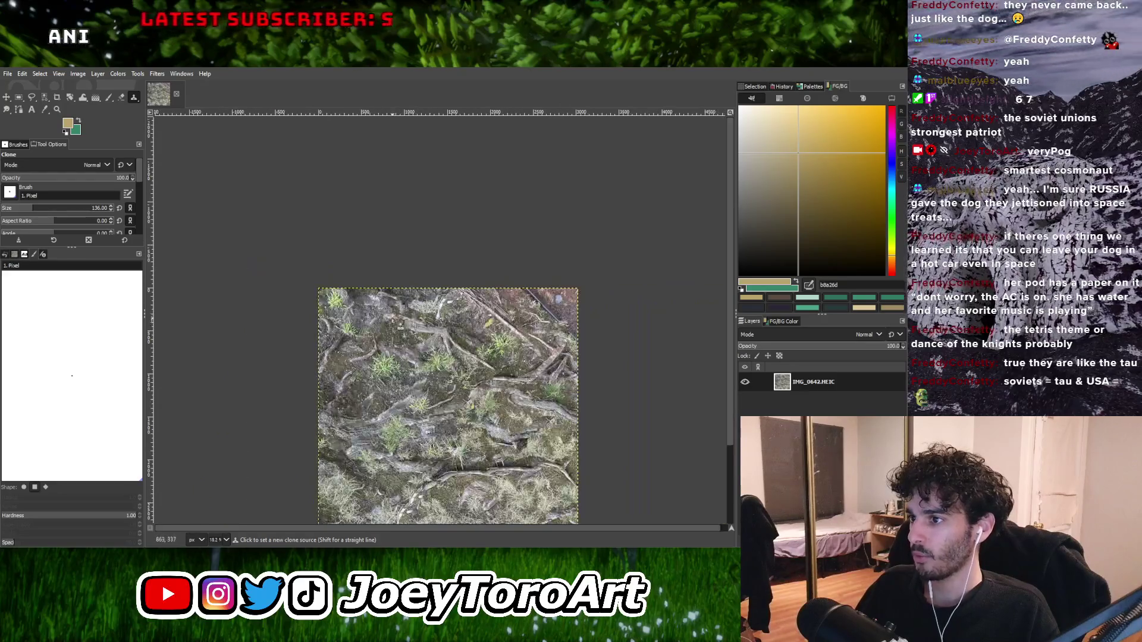
scroll(464, 310, "up", 1)
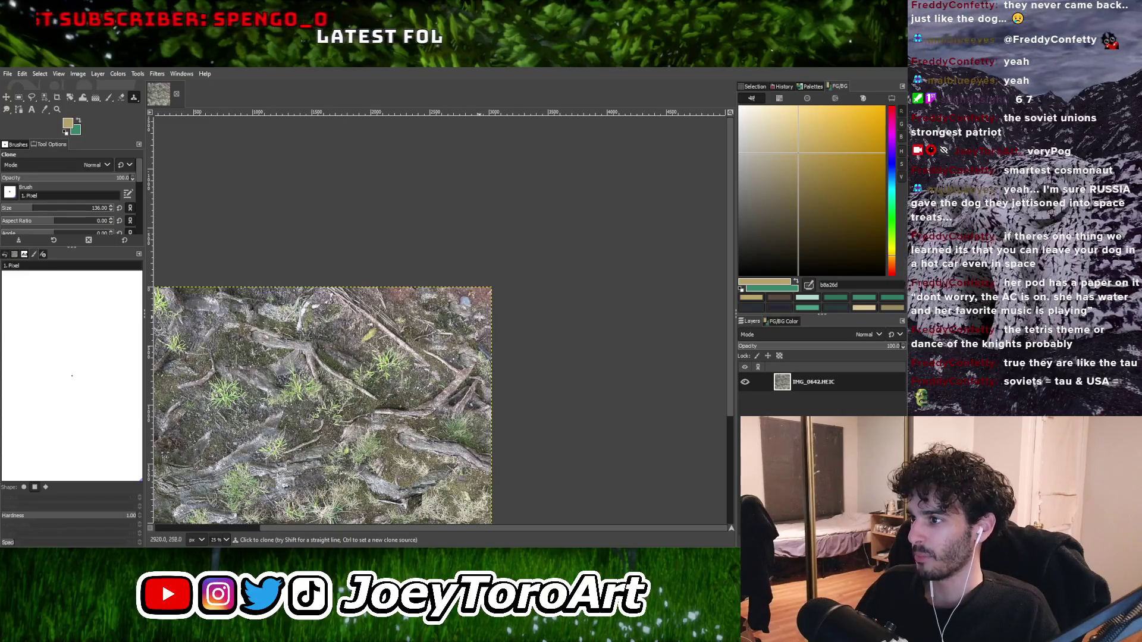
scroll(482, 314, "down", 1)
scroll(461, 336, "up", 2)
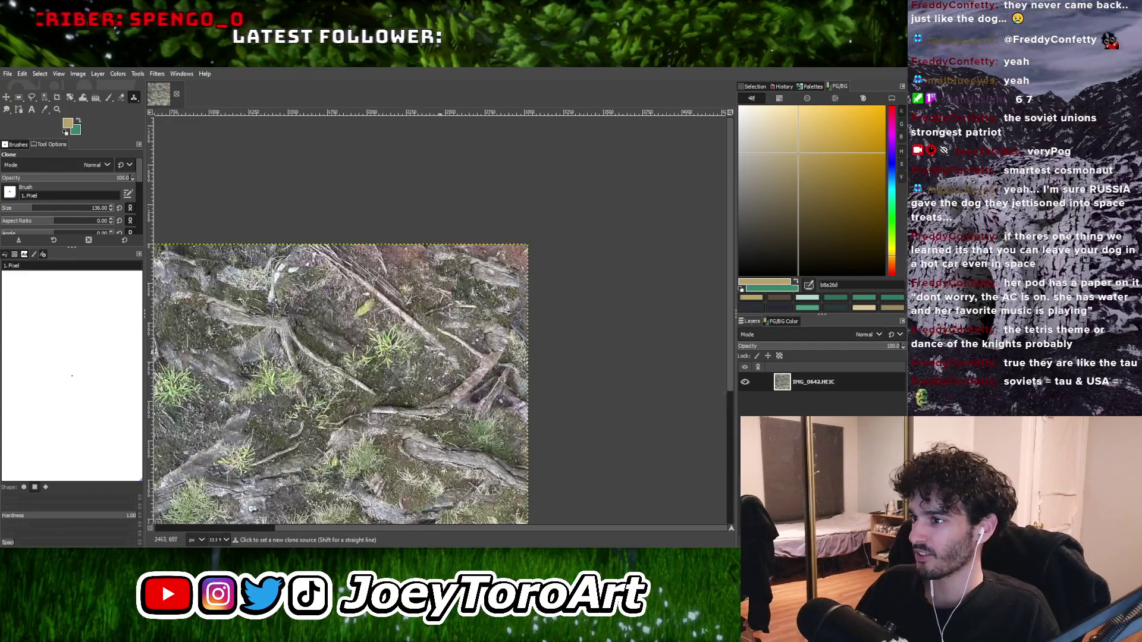
scroll(362, 376, "down", 1)
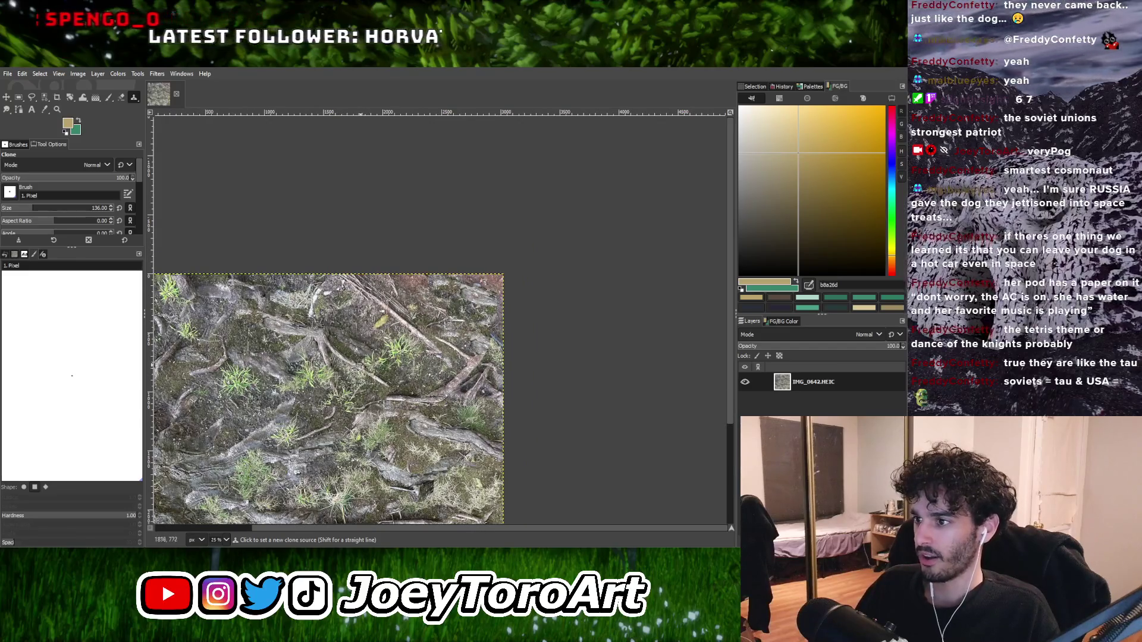
scroll(447, 345, "up", 1)
scroll(438, 352, "down", 1)
scroll(351, 411, "up", 1)
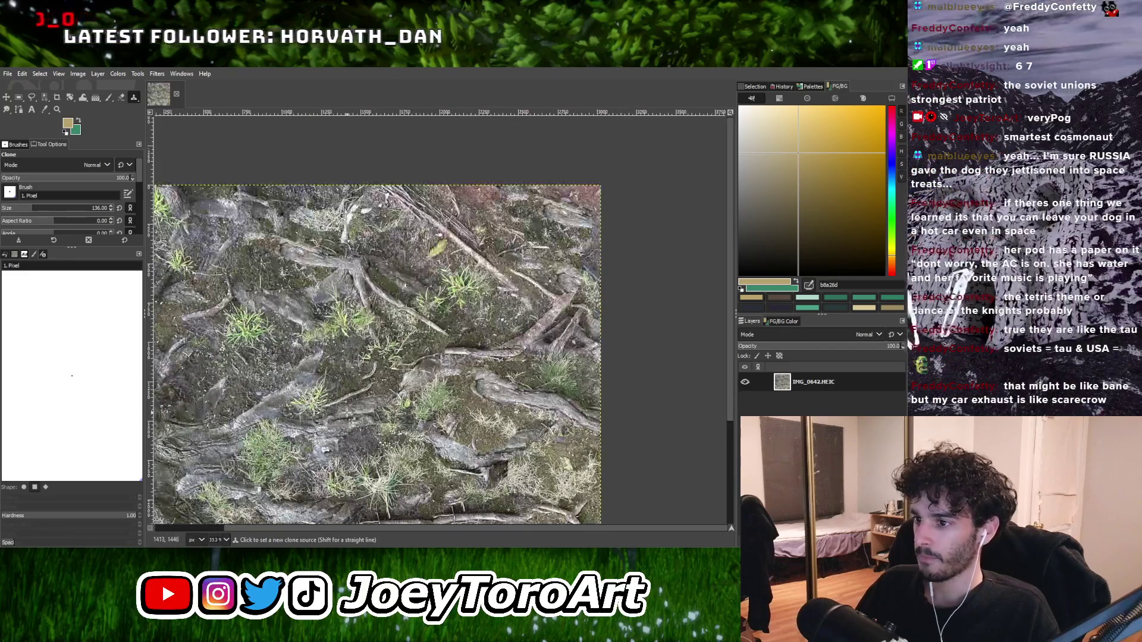
scroll(336, 401, "down", 1)
scroll(443, 387, "down", 1)
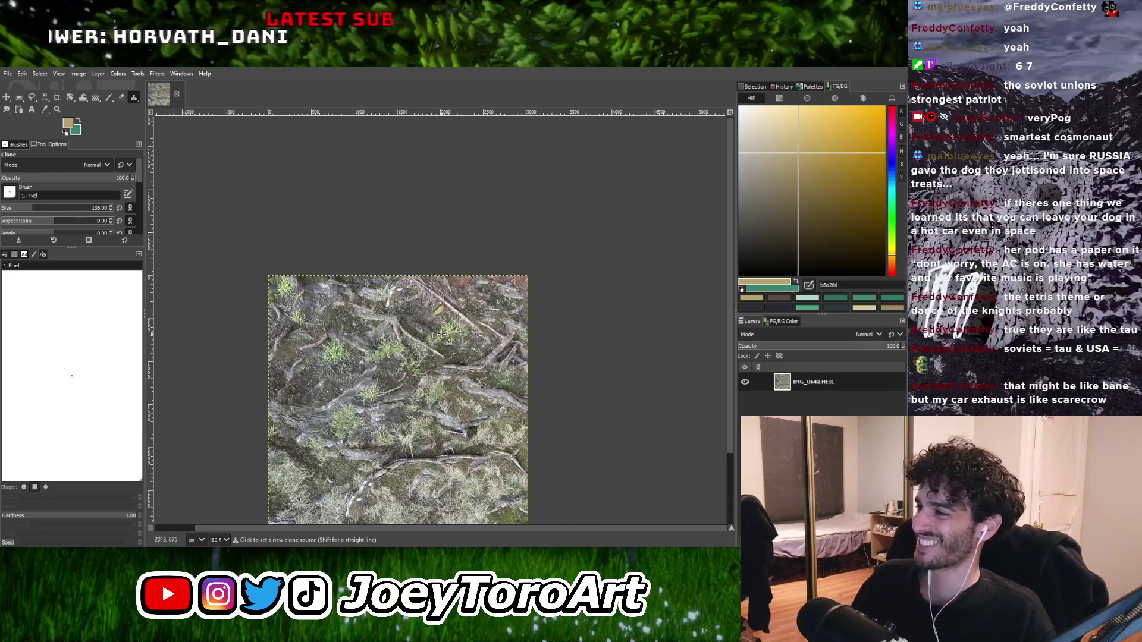
scroll(443, 354, "up", 2)
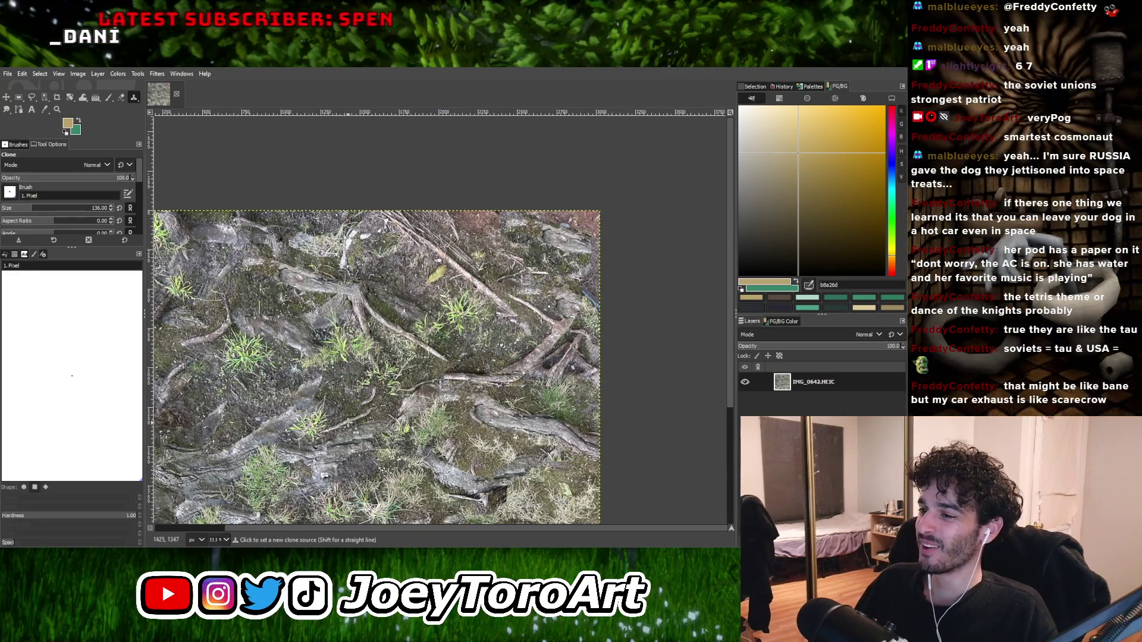
scroll(348, 423, "down", 2)
scroll(410, 431, "up", 1)
scroll(377, 354, "up", 3)
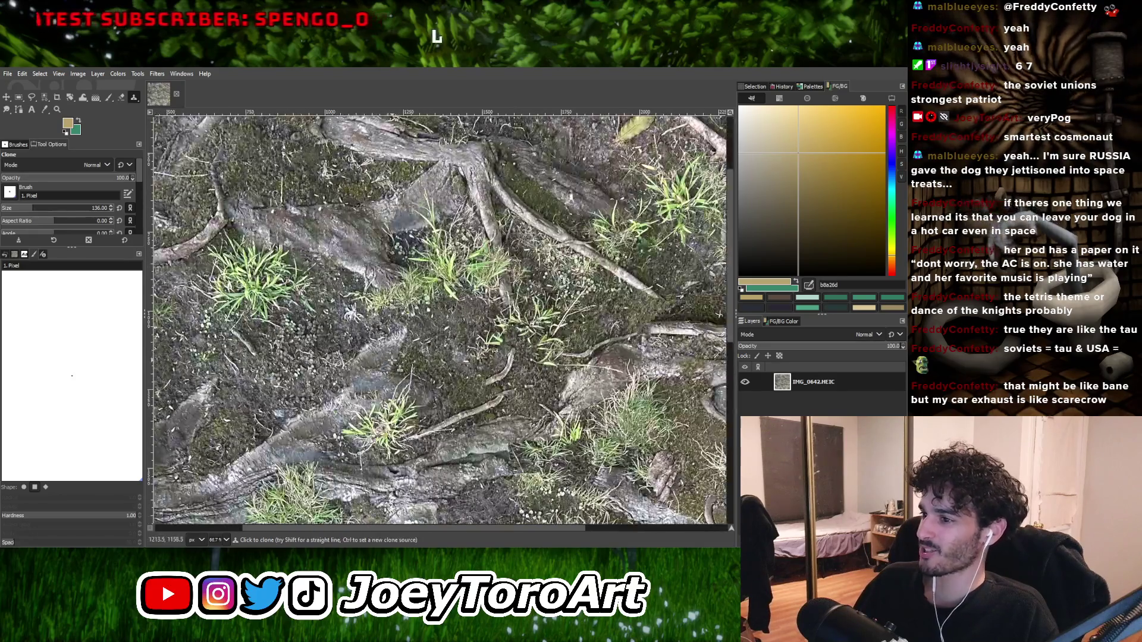
scroll(400, 345, "down", 3)
scroll(405, 357, "down", 3)
scroll(452, 416, "up", 3)
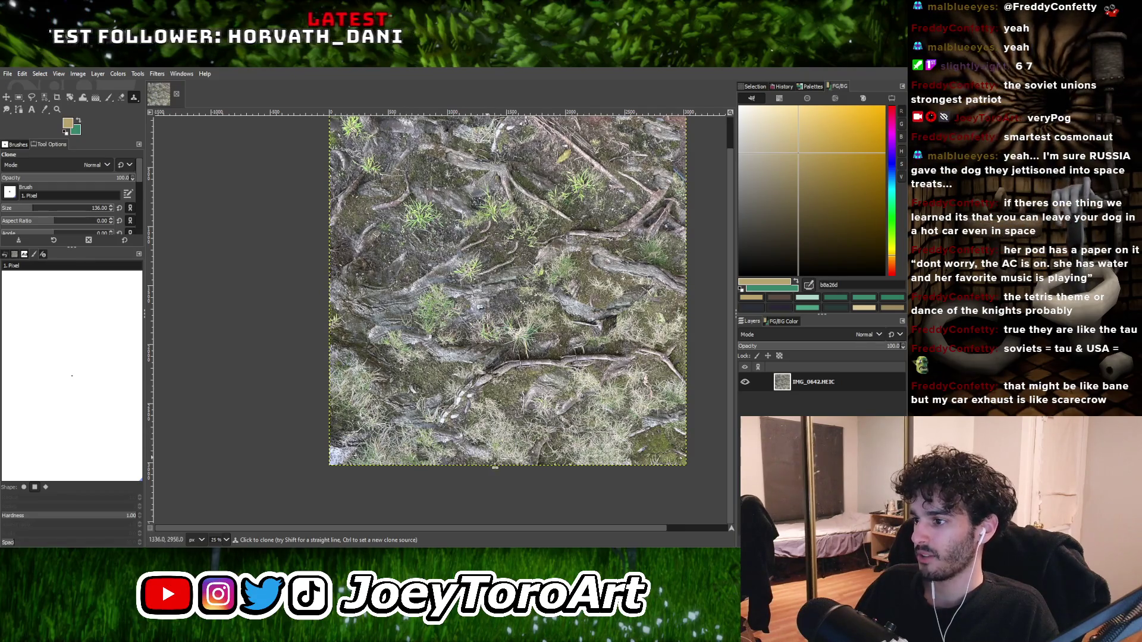
scroll(452, 383, "down", 3)
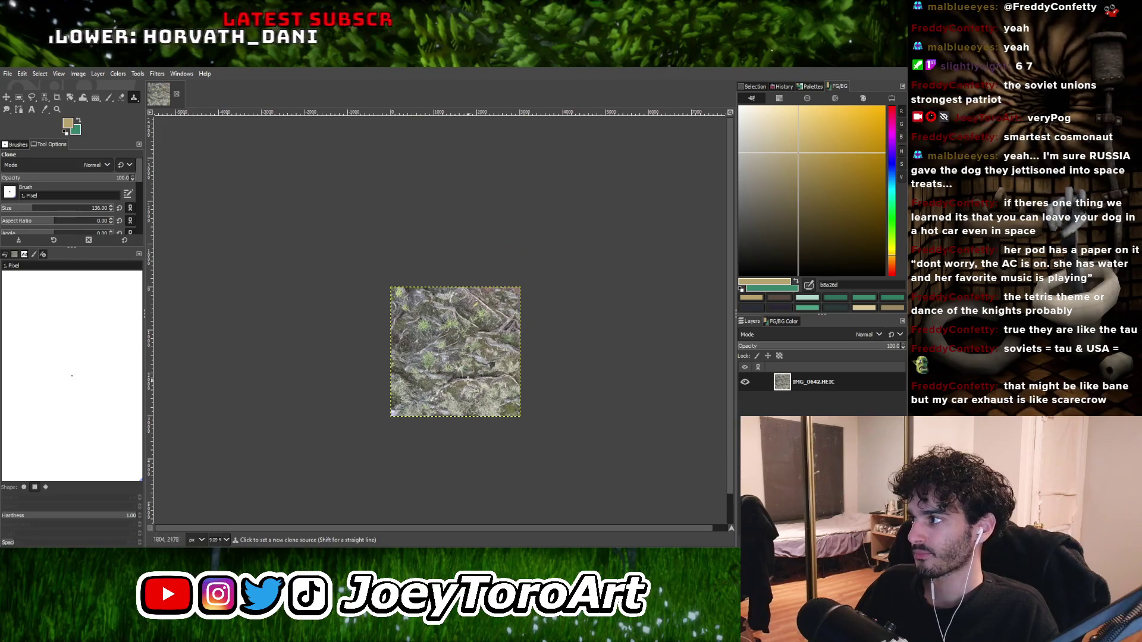
scroll(468, 379, "up", 3)
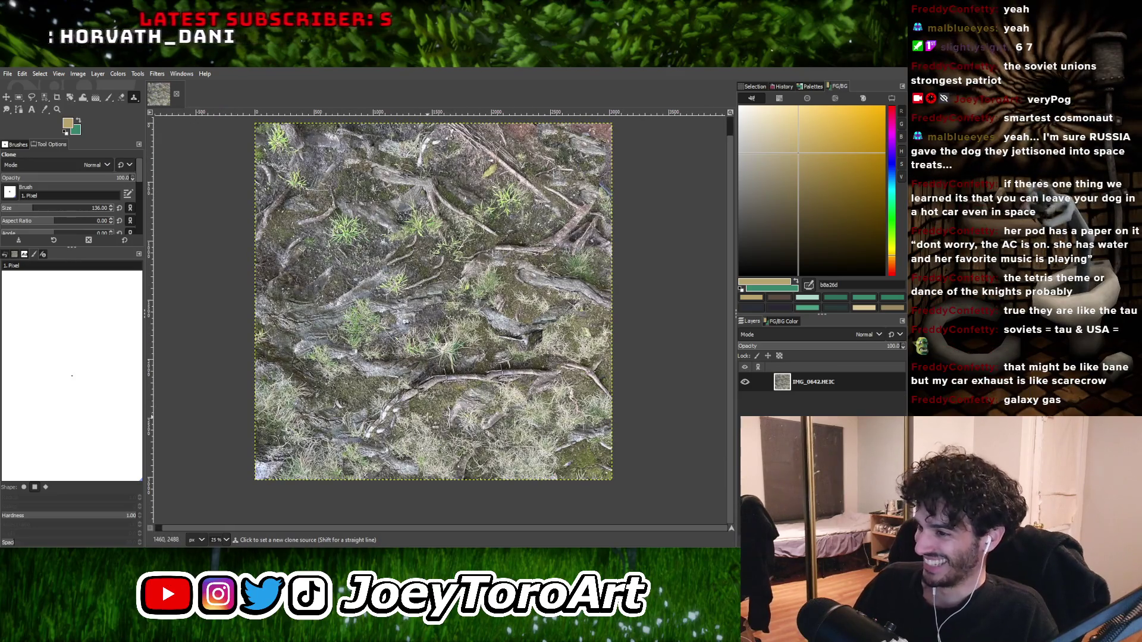
scroll(432, 425, "up", 2)
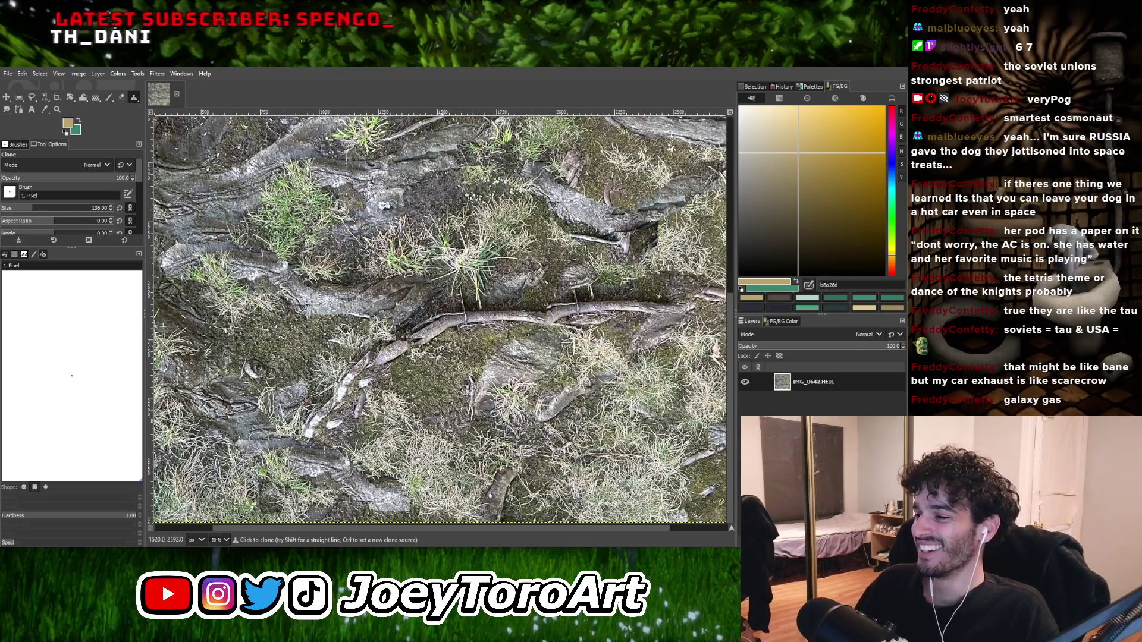
scroll(440, 422, "down", 3)
scroll(386, 420, "up", 3)
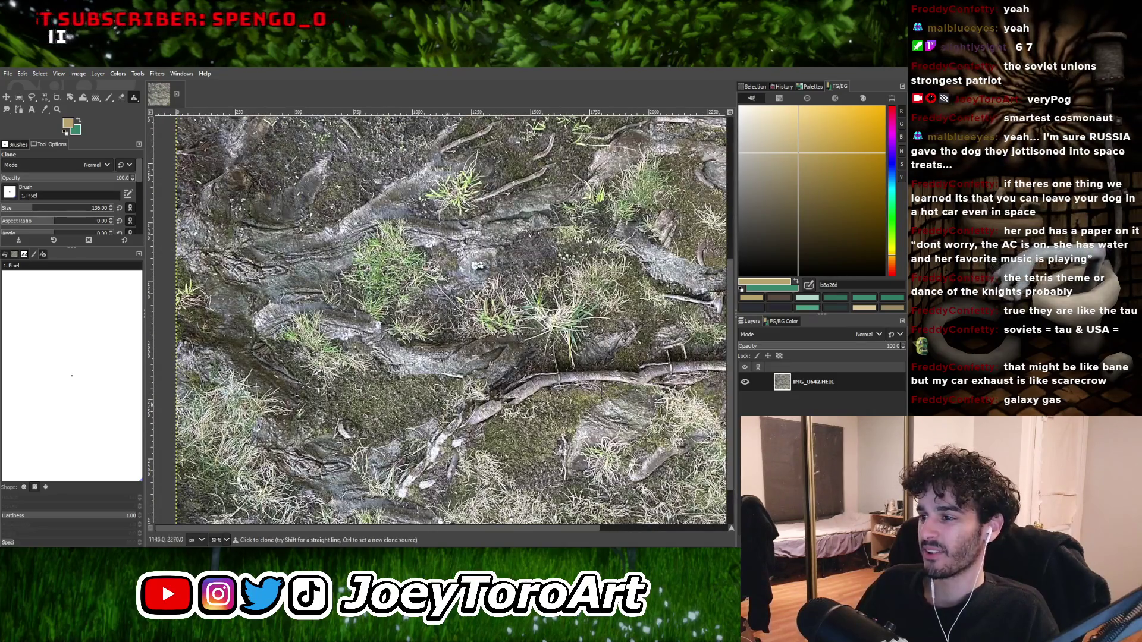
scroll(450, 404, "down", 2)
scroll(408, 394, "up", 2)
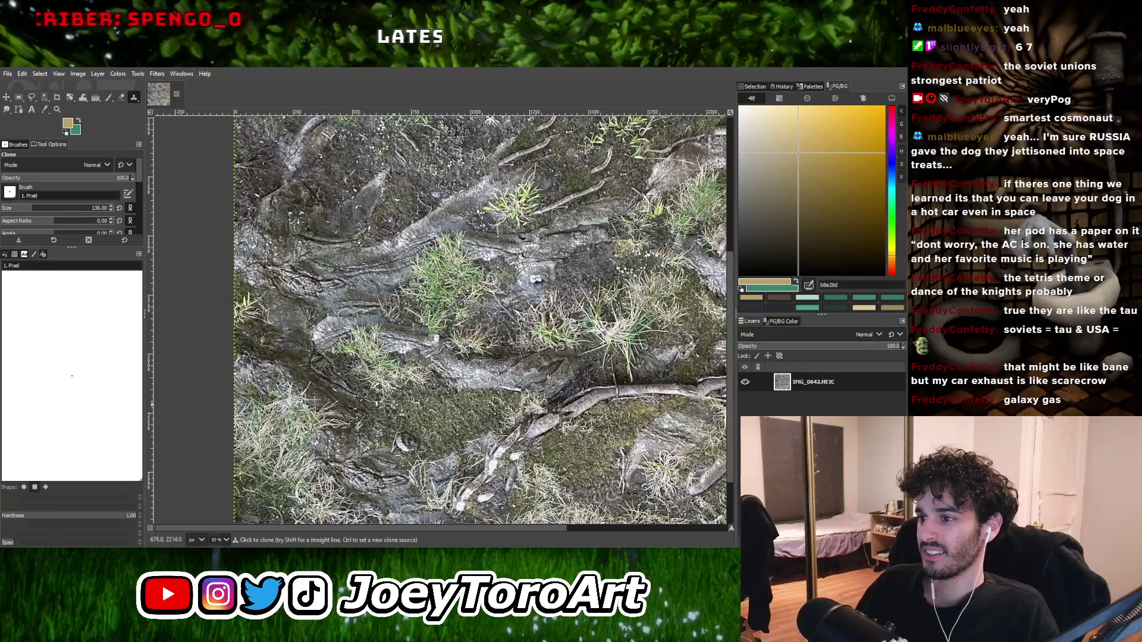
scroll(408, 396, "down", 2)
scroll(392, 410, "up", 3)
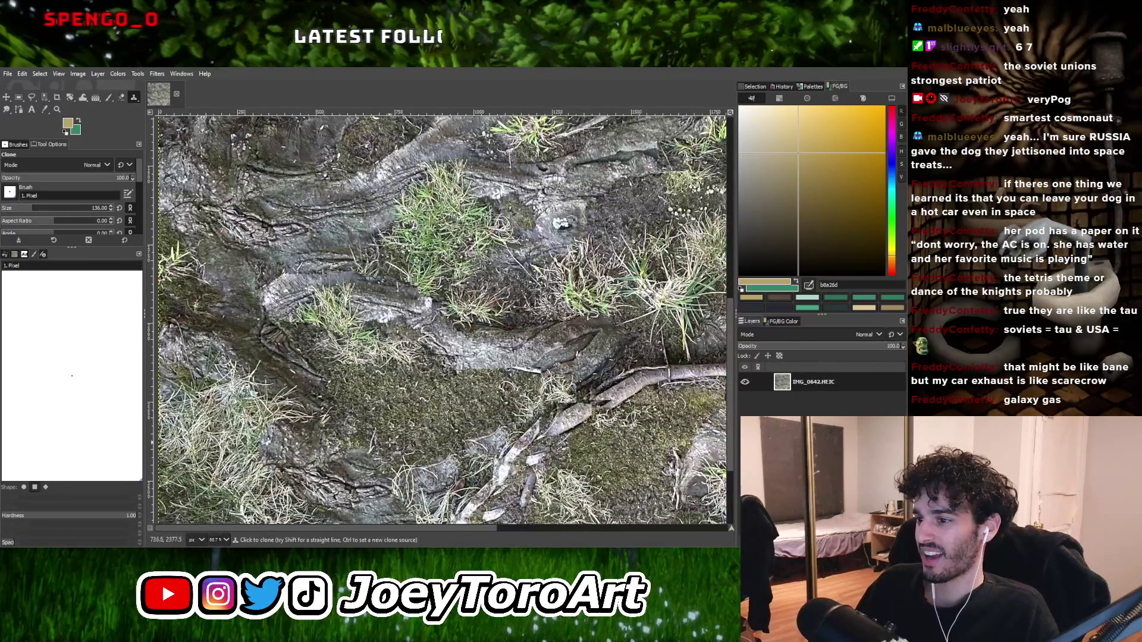
Shrink the clone brush to size 70 while continuing to inspect the texture.
key("bracketleft")
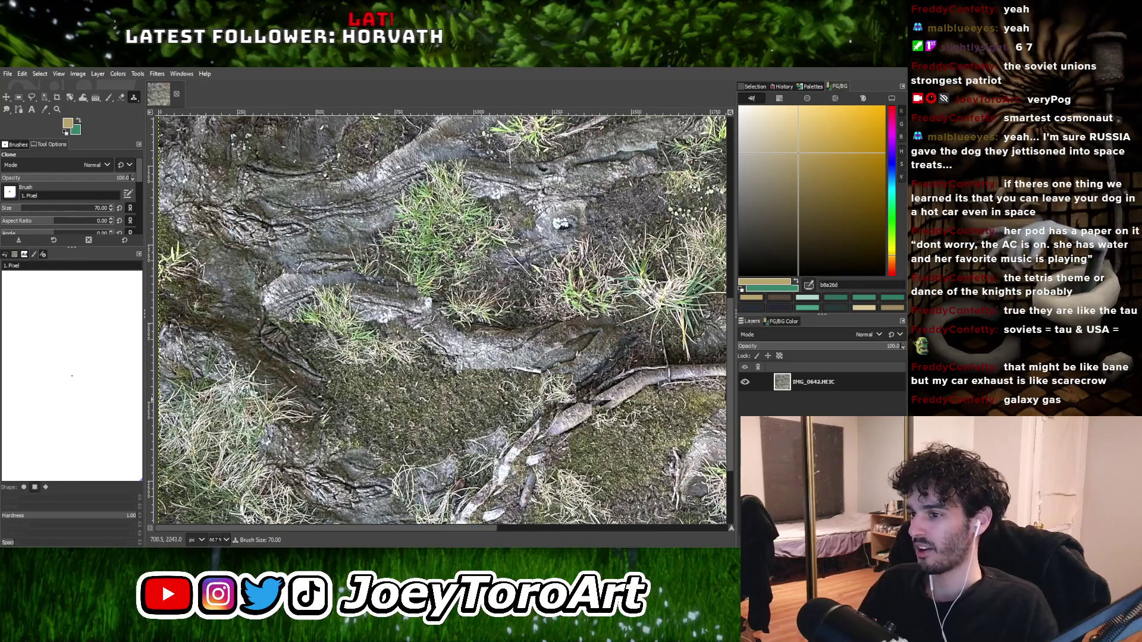
scroll(382, 404, "down", 3)
scroll(401, 416, "up", 2)
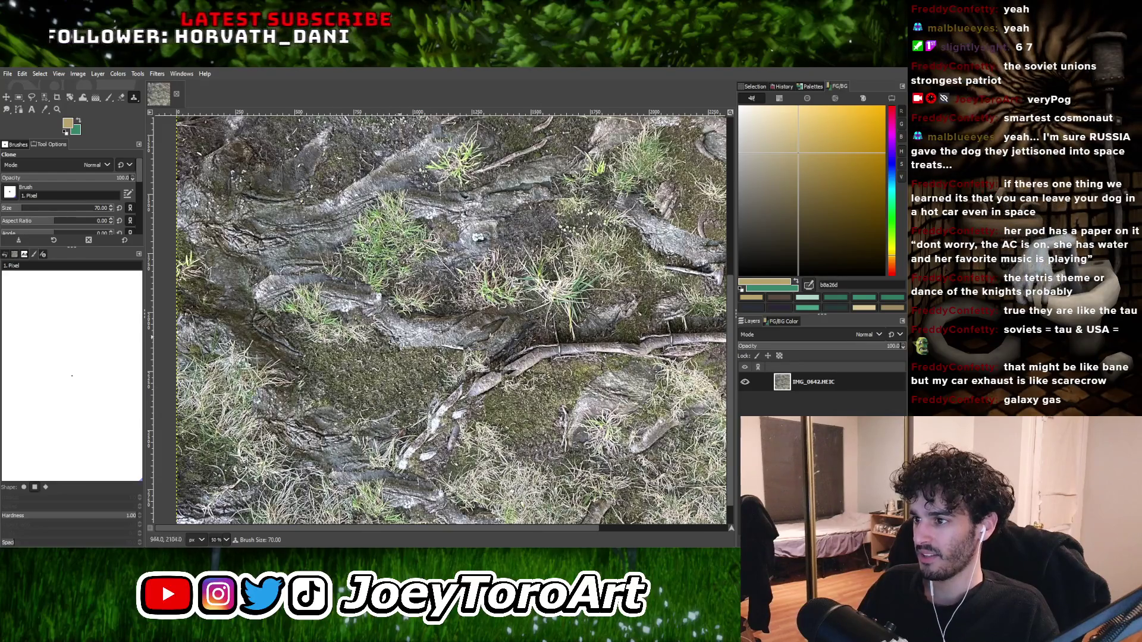
scroll(431, 384, "down", 1)
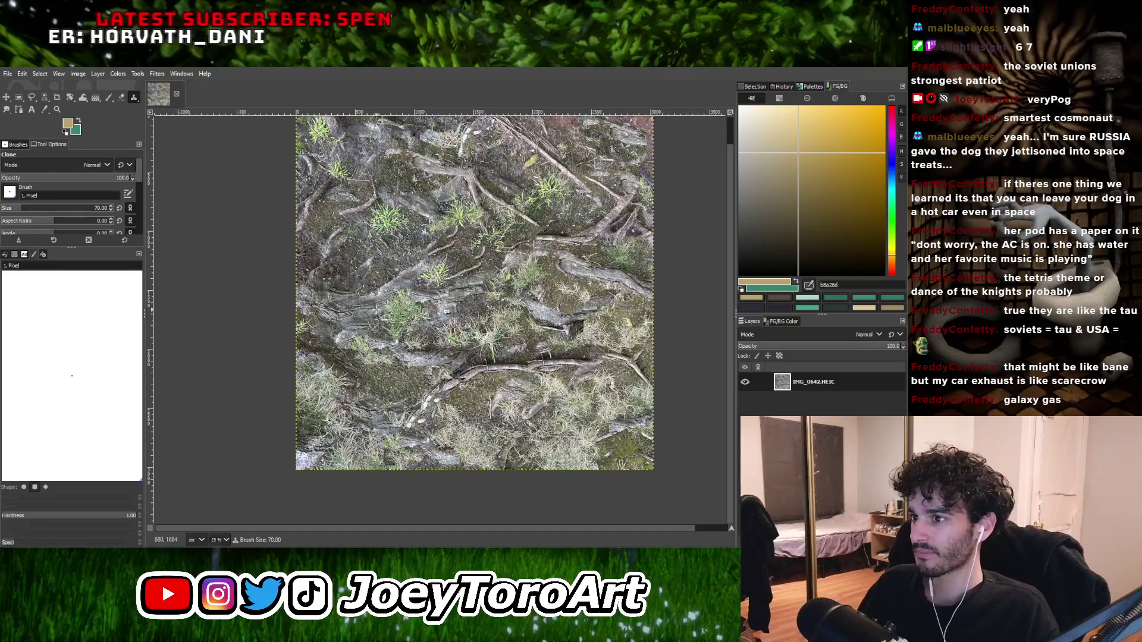
scroll(394, 390, "up", 1)
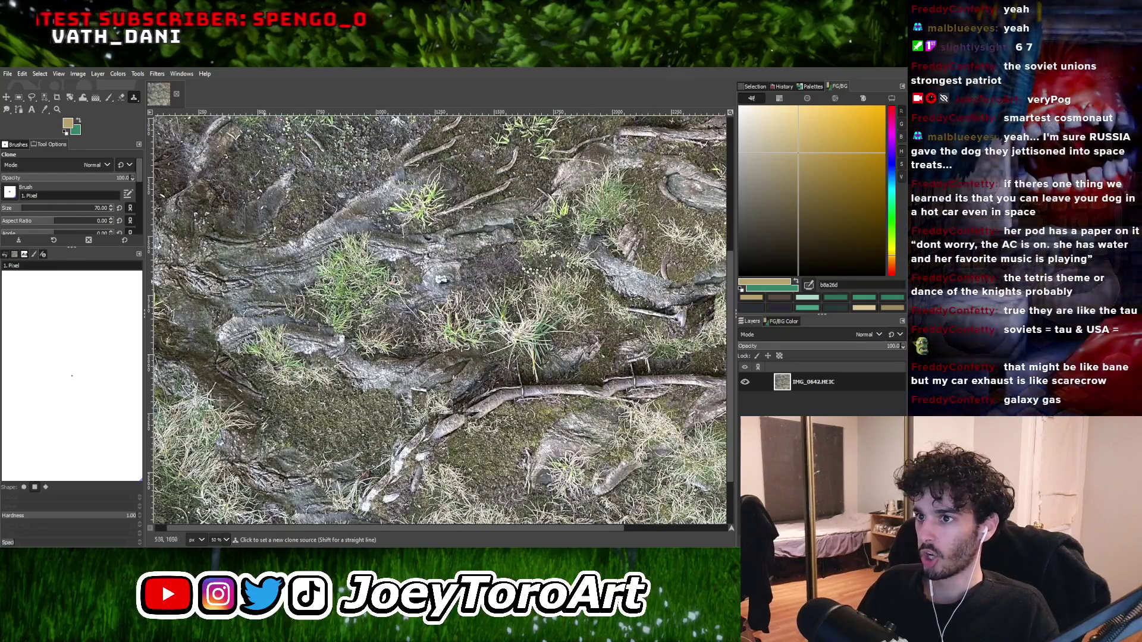
scroll(387, 441, "down", 1)
scroll(450, 391, "up", 1)
scroll(446, 404, "up", 1)
scroll(446, 404, "down", 1)
scroll(446, 404, "up", 1)
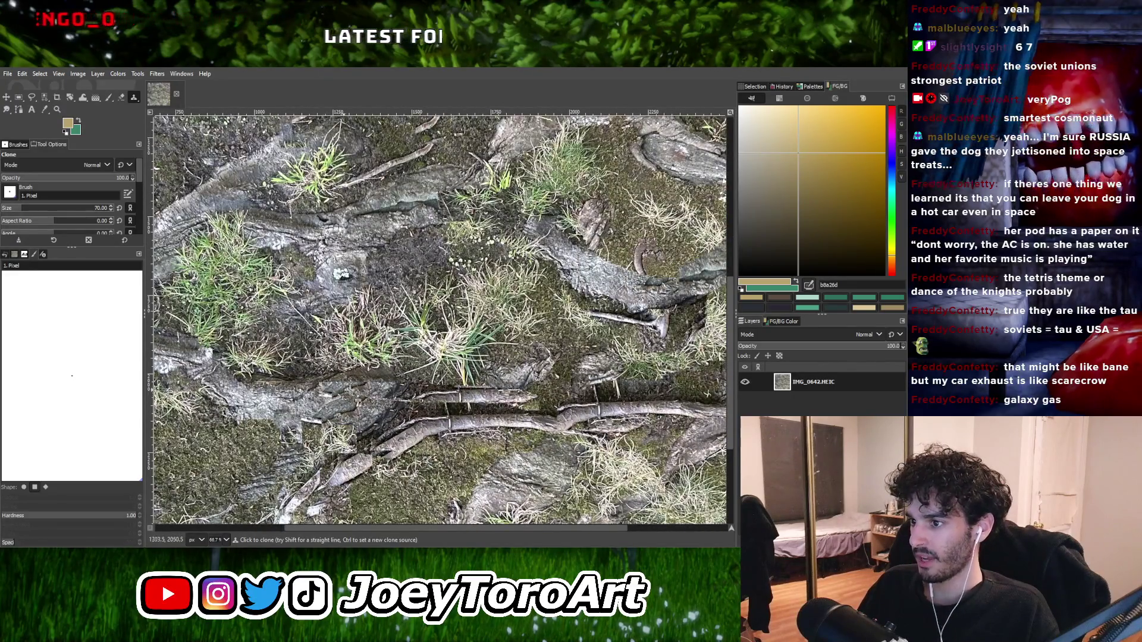
scroll(470, 398, "down", 2)
scroll(457, 404, "up", 1)
scroll(456, 403, "down", 1)
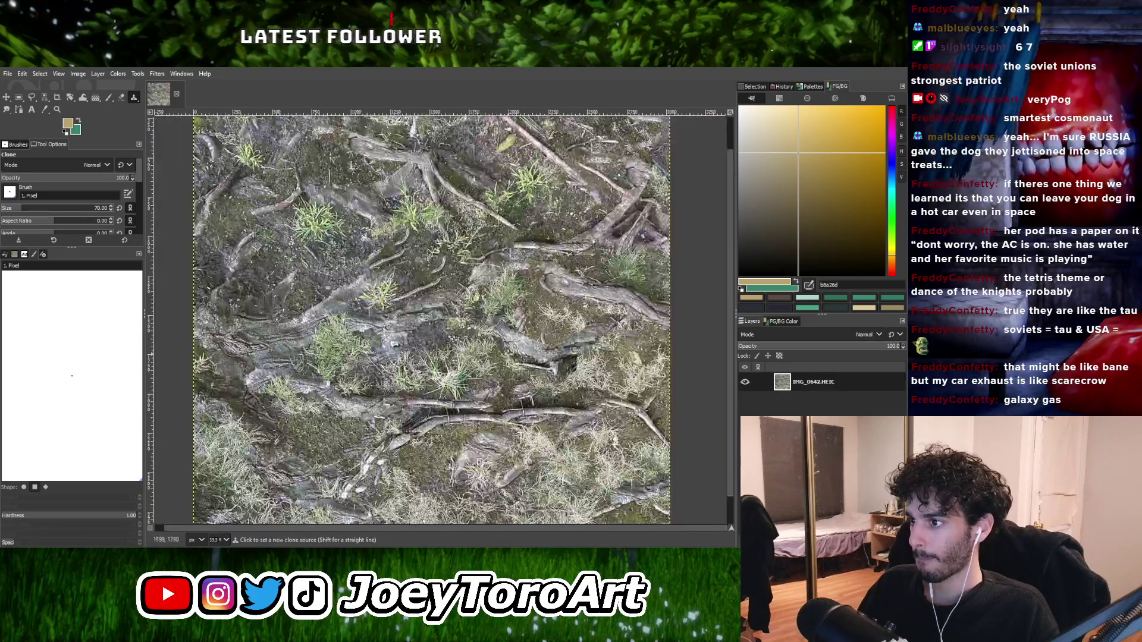
scroll(572, 365, "up", 1)
scroll(572, 369, "down", 2)
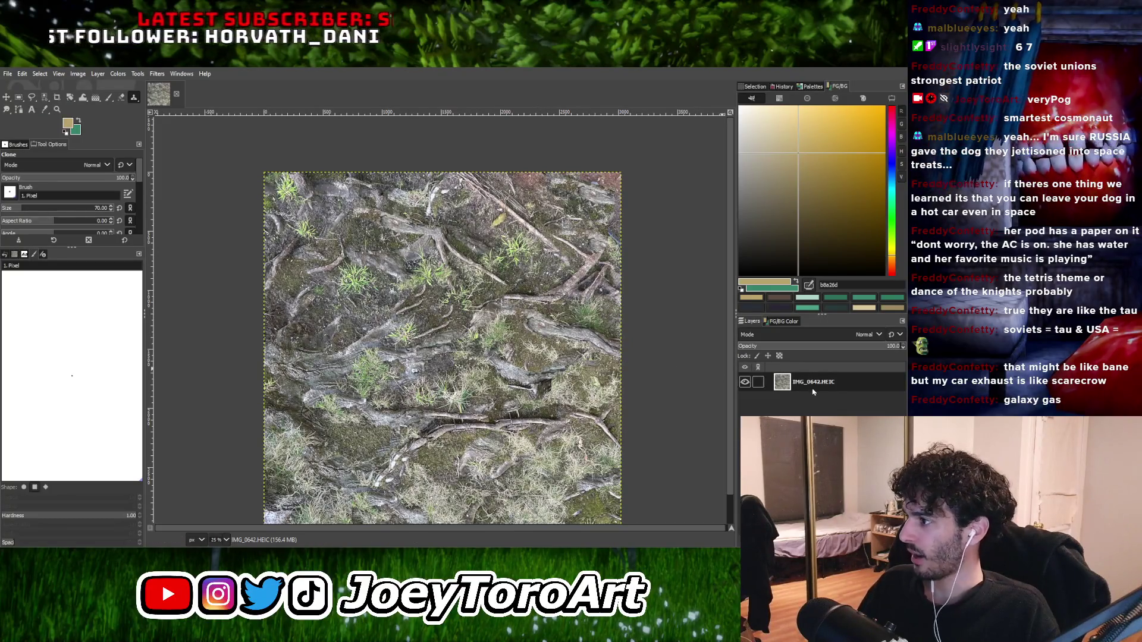
Paste a copy of the IMG_0642.HEIC texture as a new layer above the original and reposition it.
key("ctrl+c")
key("ctrl+v")
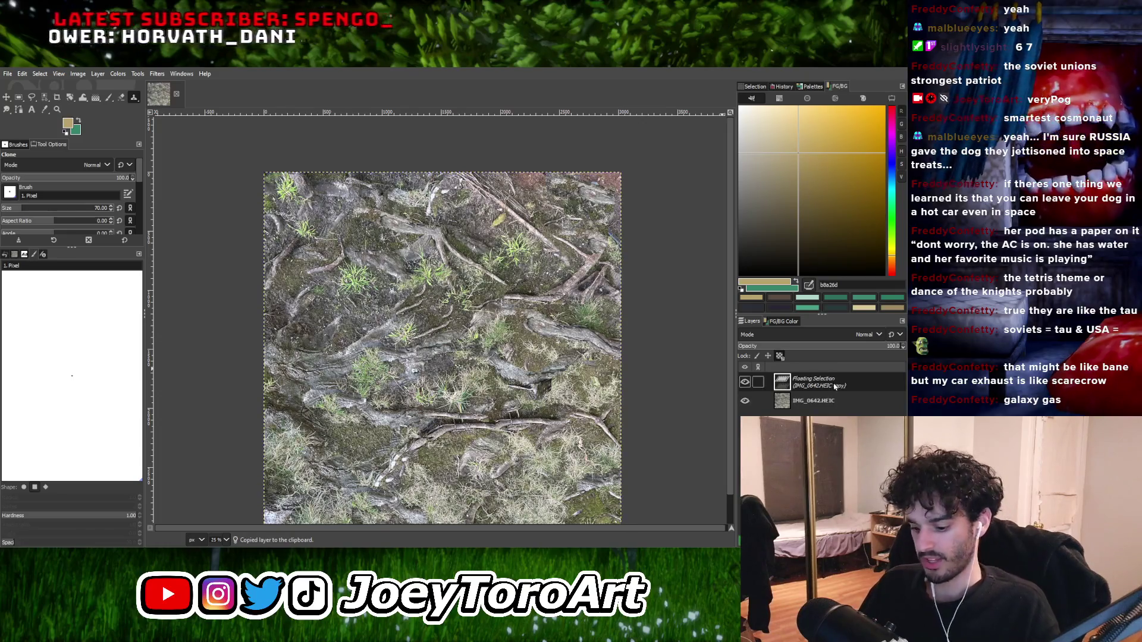
key("ctrl+shift+v")
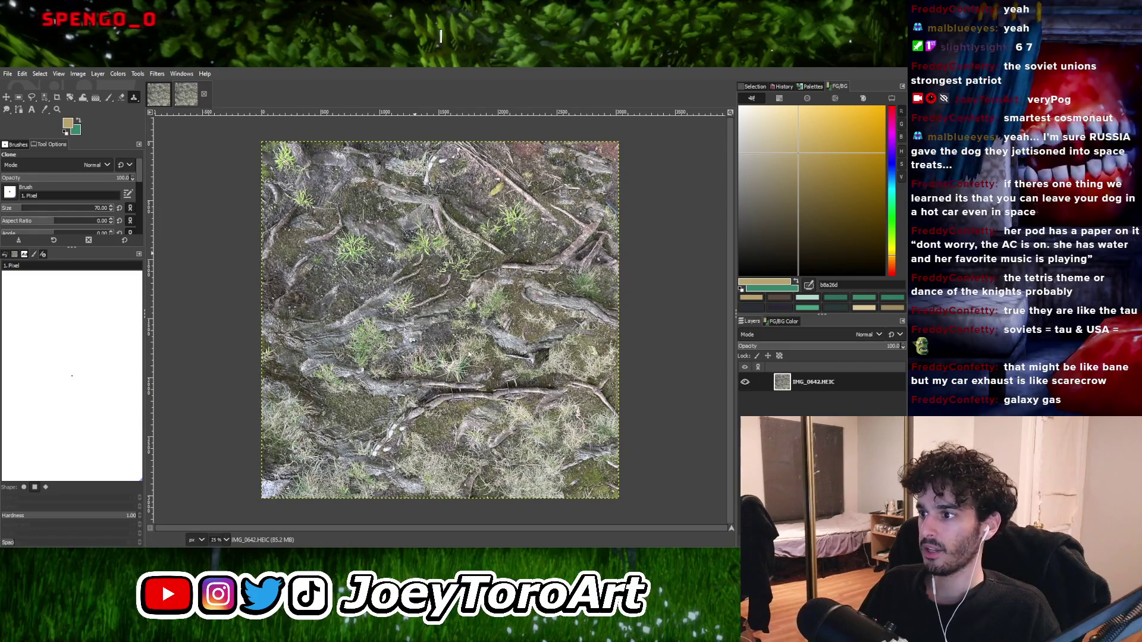
key("ctrl+w")
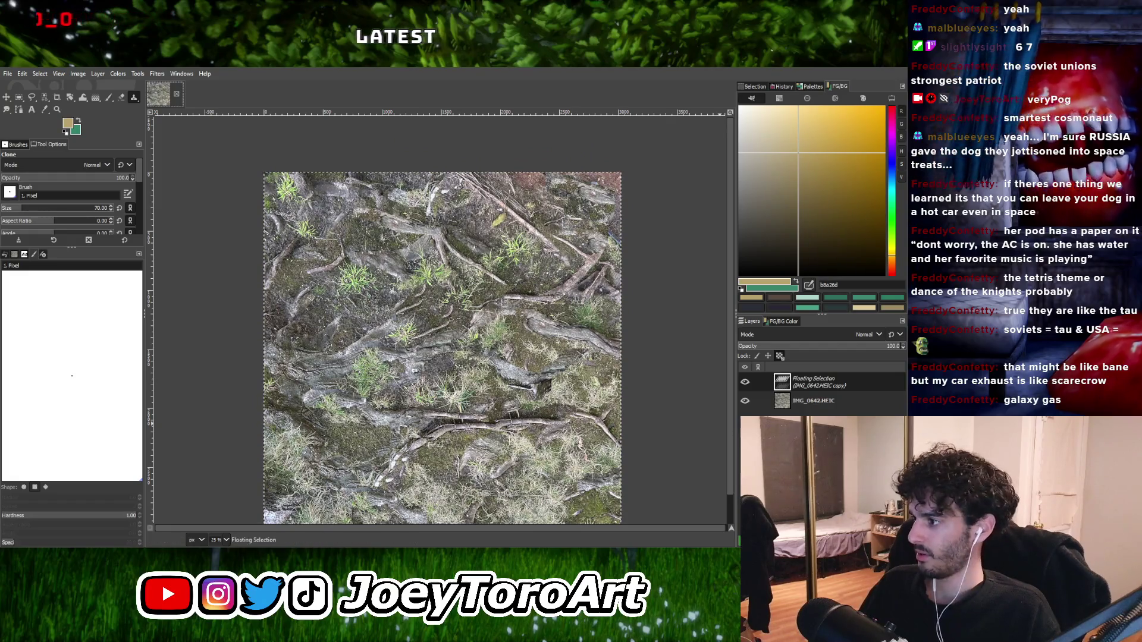
key("shift+ctrl+n")
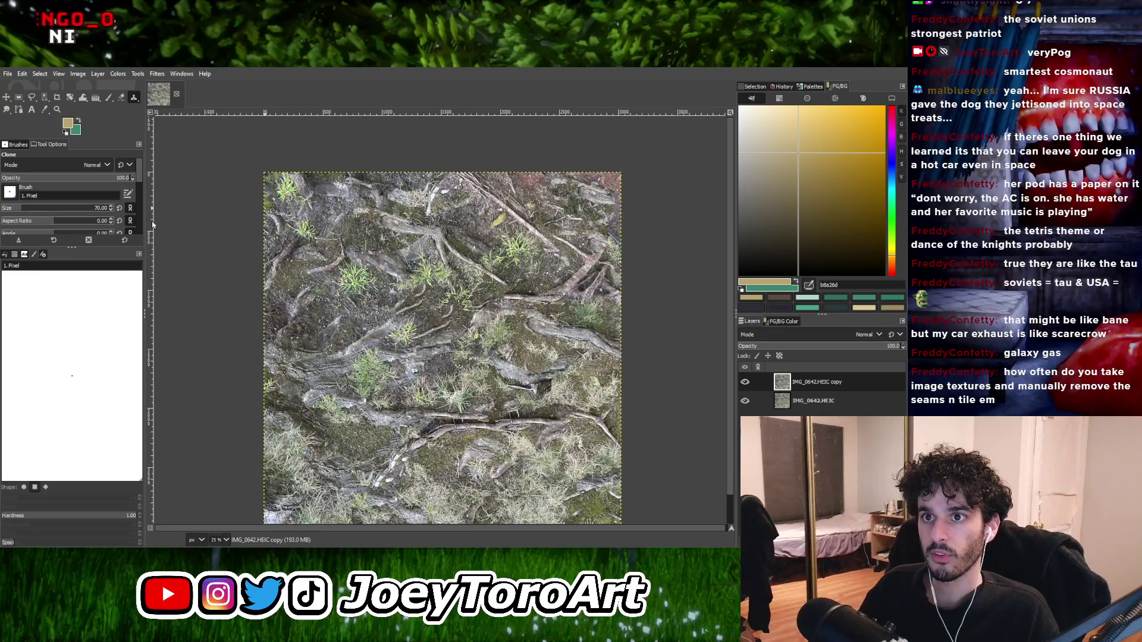
key("ctrl+f")
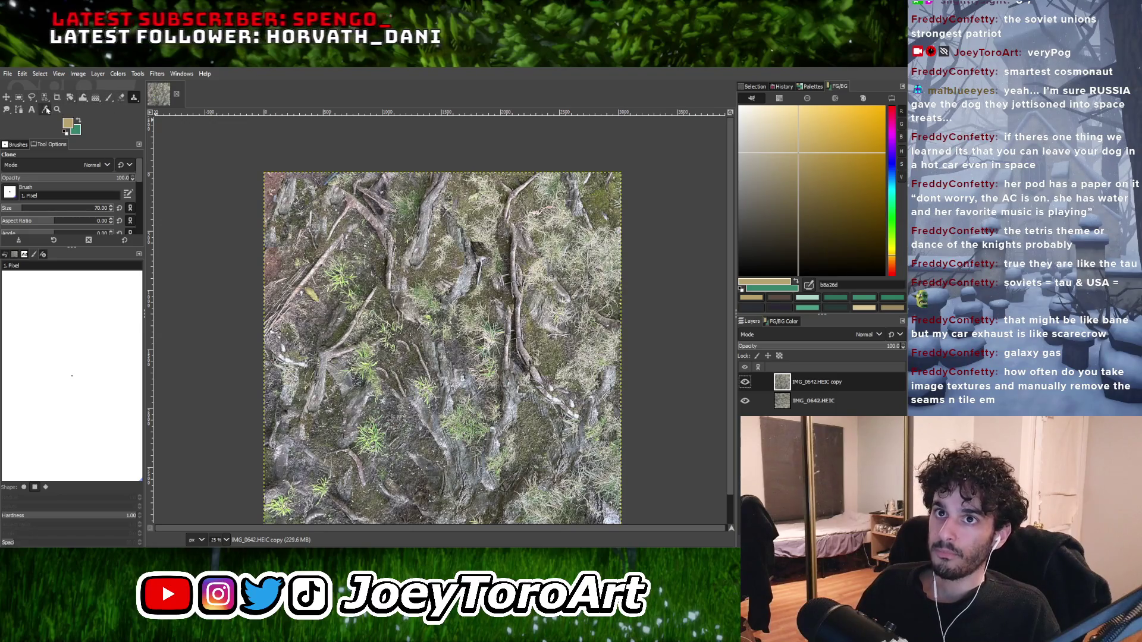
Select the Eraser, enlarge its brush to 84, and zoom the texture to 50%.
left_click(122, 97)
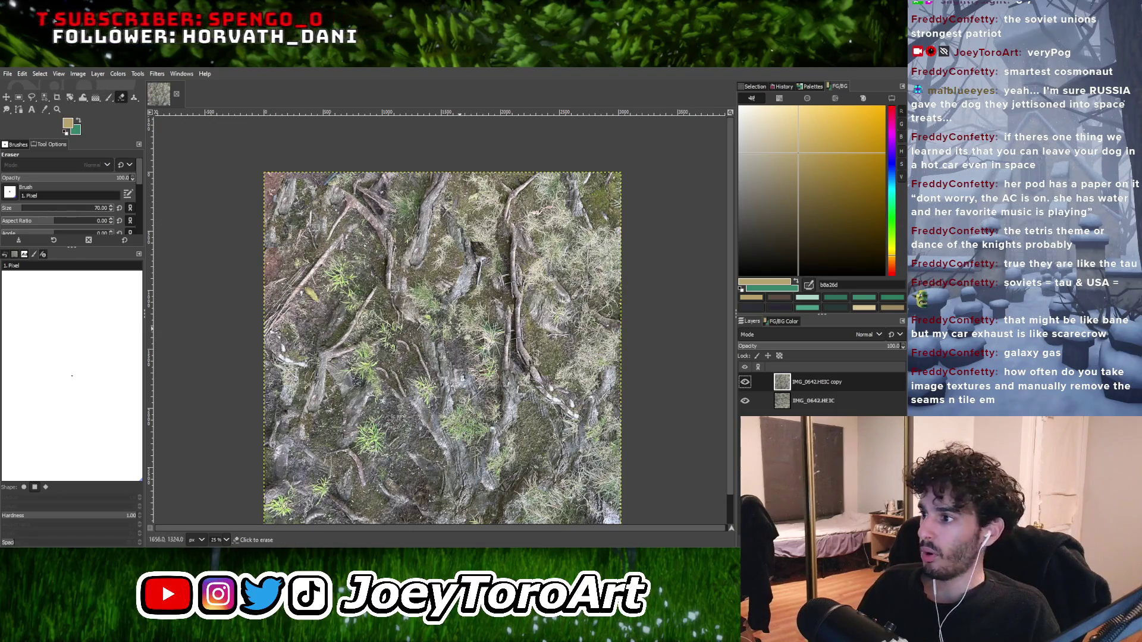
key("shift+2")
key("bracketright")
key("bracketright")
key("bracketright")
key("bracketright")
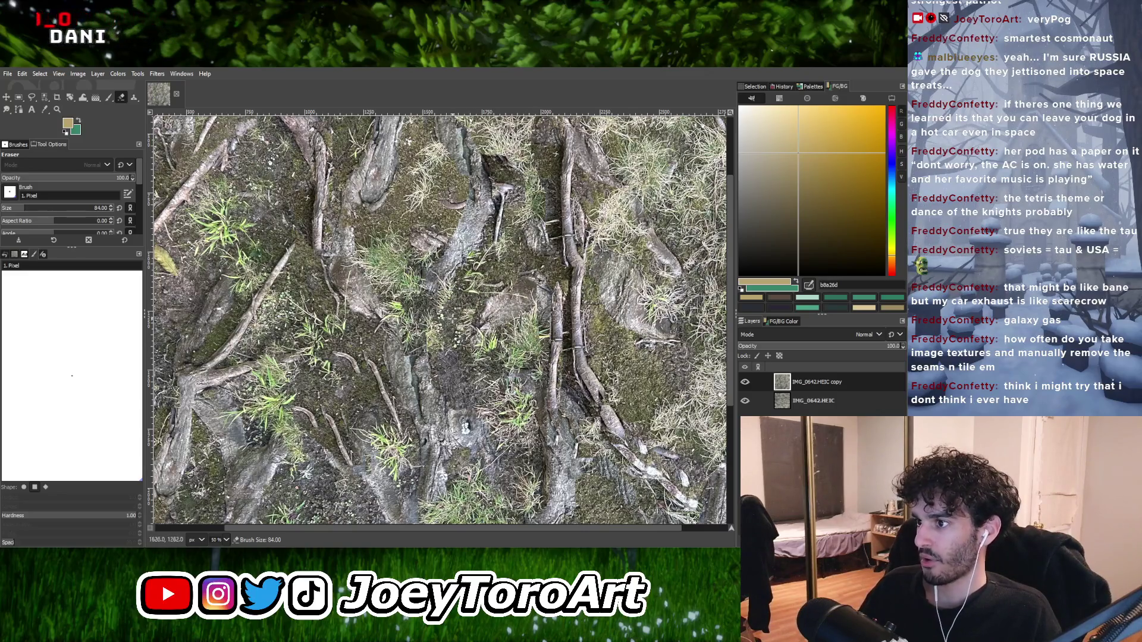
key("shift+3")
key("shift+2")
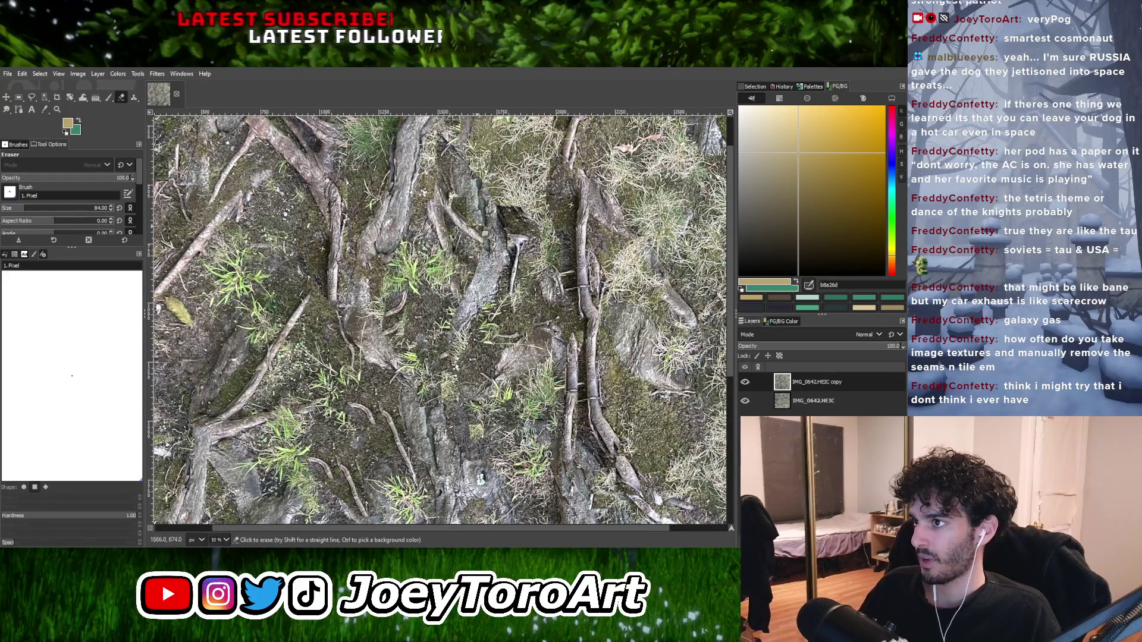
scroll(463, 287, "down", 2)
scroll(461, 271, "up", 3)
scroll(463, 274, "down", 3)
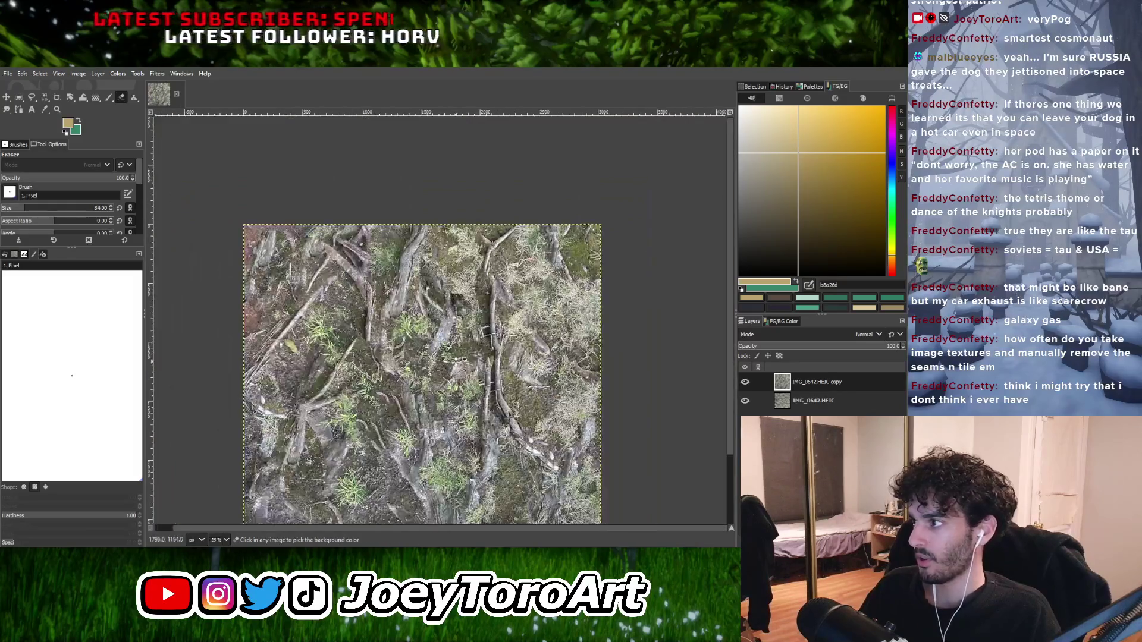
scroll(470, 277, "up", 3)
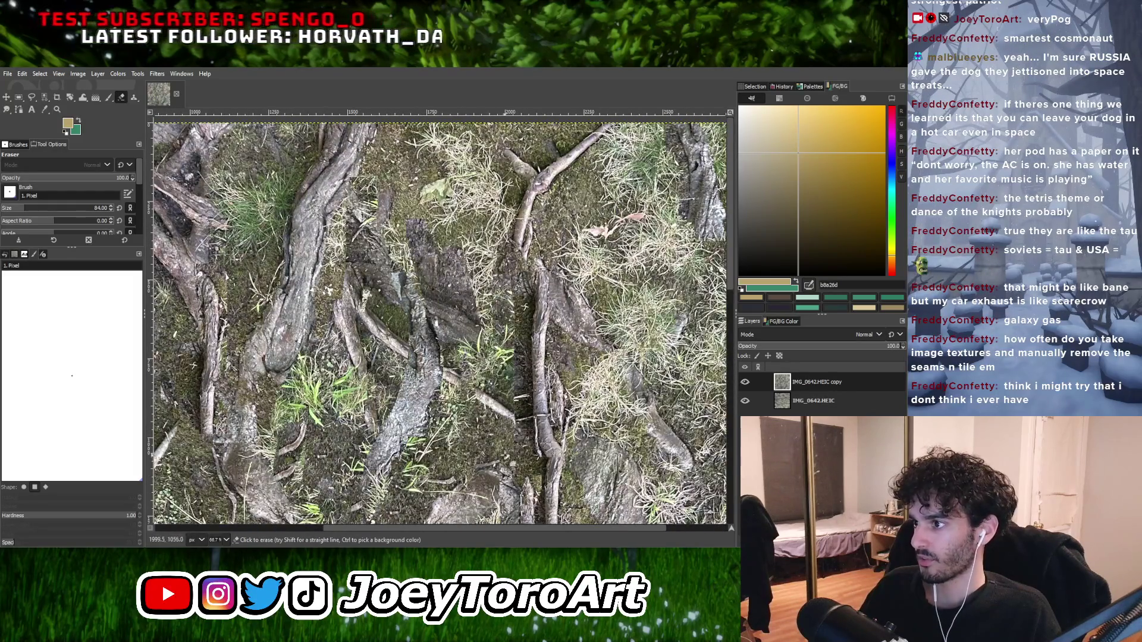
scroll(511, 429, "down", 3)
scroll(494, 399, "up", 3)
Erase two patches of the top copy layer to reveal the darker photo beneath.
mouse_move(486, 390)
left_mouse_down()
mouse_move(500, 386)
mouse_move(482, 279)
mouse_move(408, 337)
left_mouse_up()
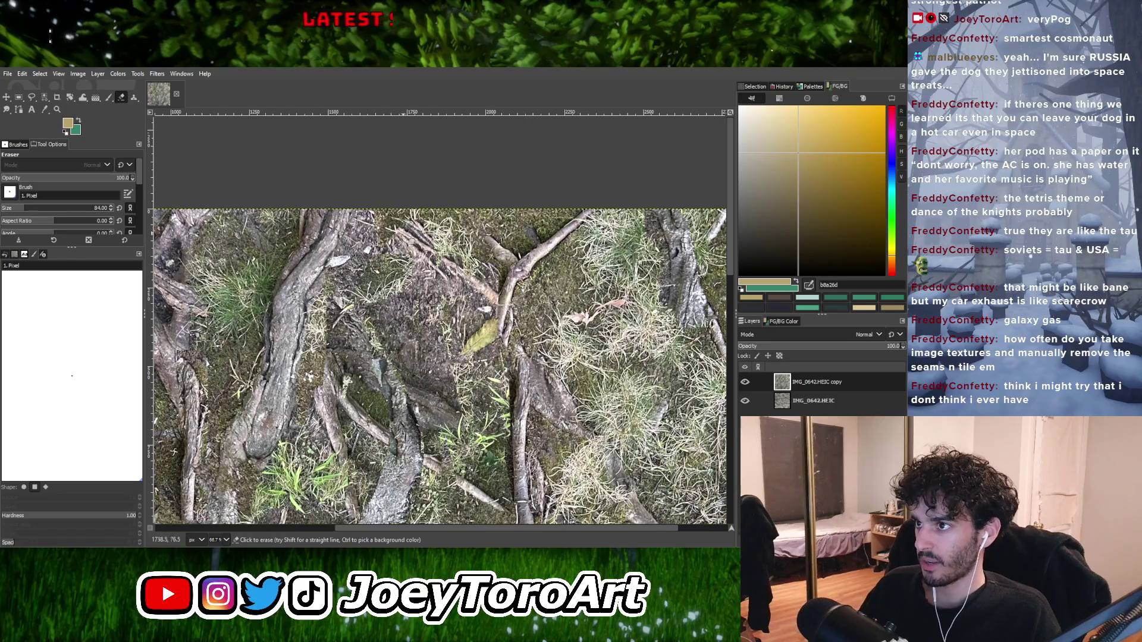
scroll(496, 278, "up", 2)
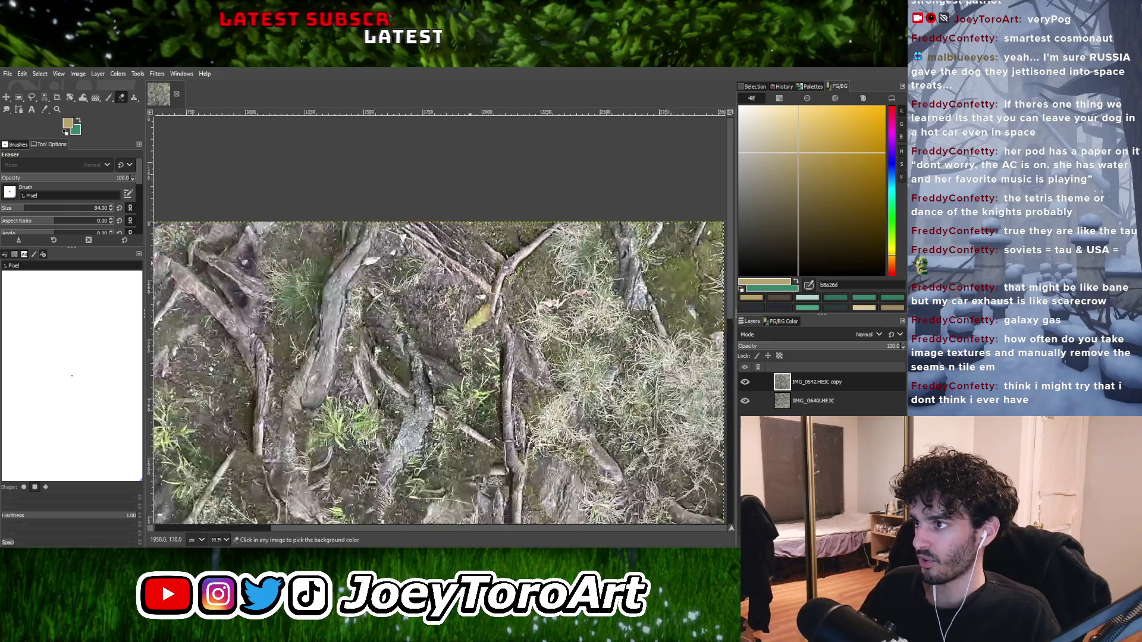
scroll(547, 209, "down", 2)
scroll(535, 237, "up", 1)
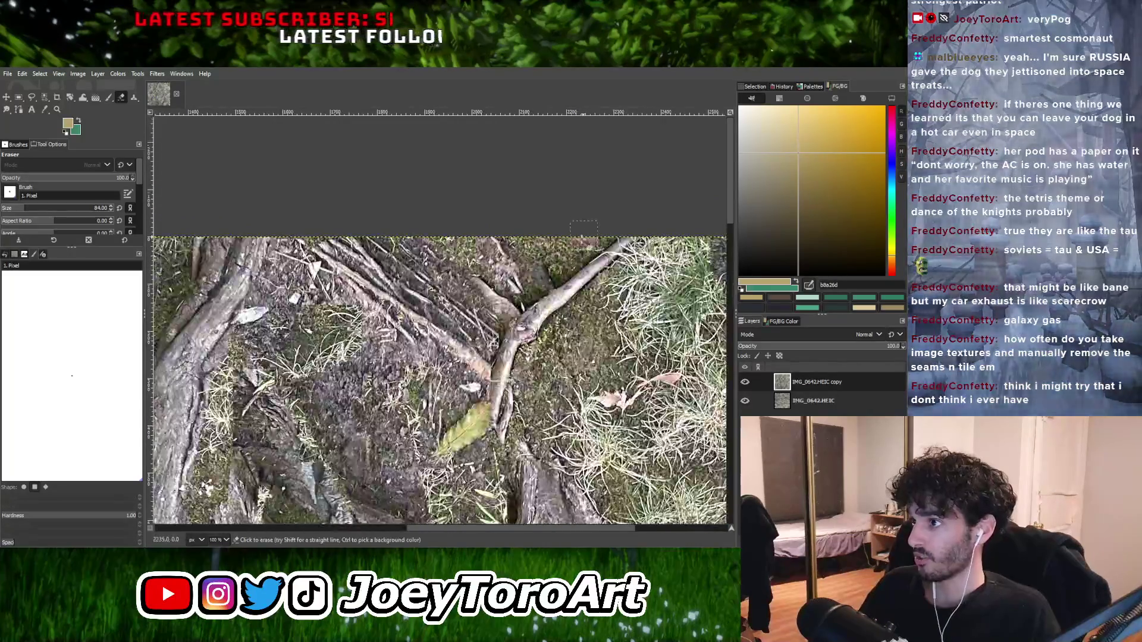
scroll(525, 254, "down", 1)
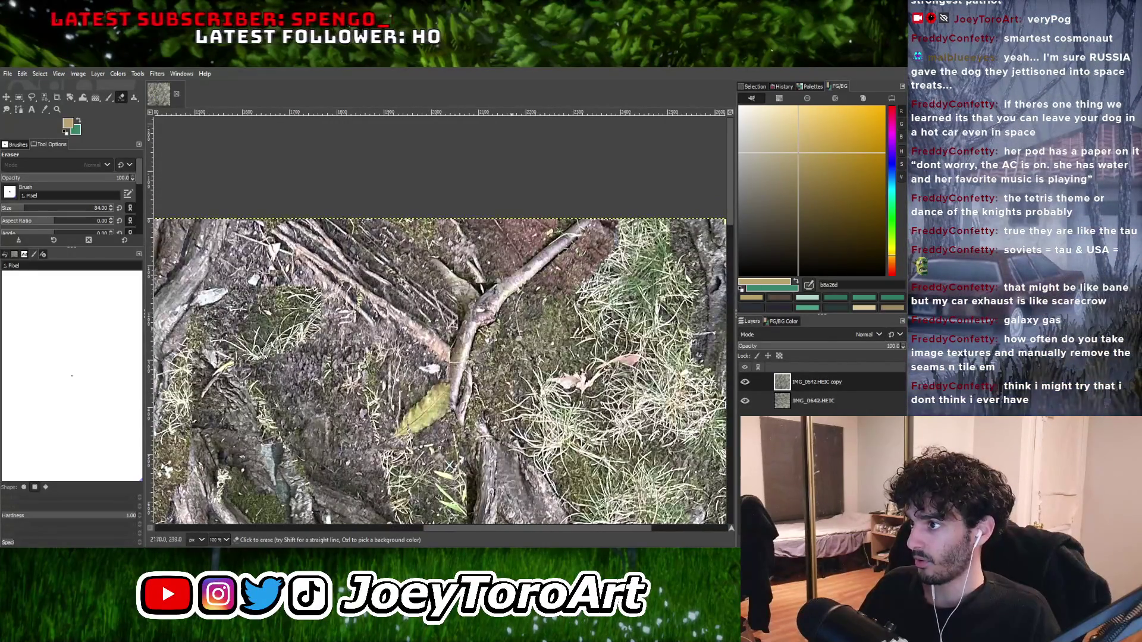
scroll(471, 351, "down", 1)
scroll(500, 360, "up", 1)
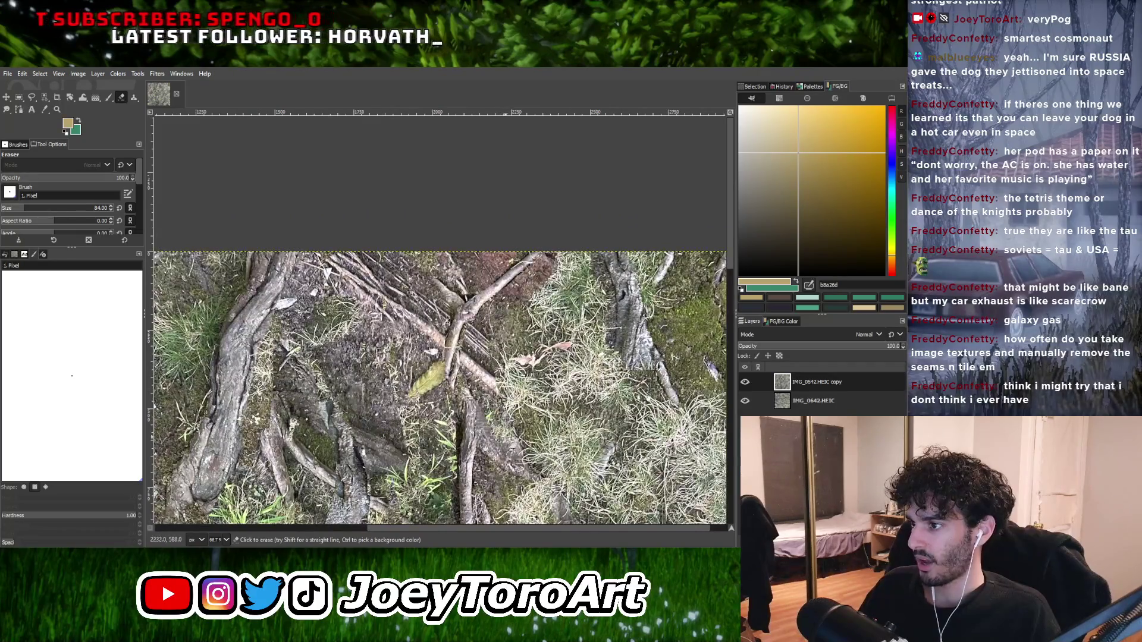
mouse_move(523, 364)
left_mouse_down()
mouse_move(579, 440)
mouse_move(577, 297)
mouse_move(547, 256)
mouse_move(546, 380)
left_mouse_up()
scroll(593, 333, "down", 1)
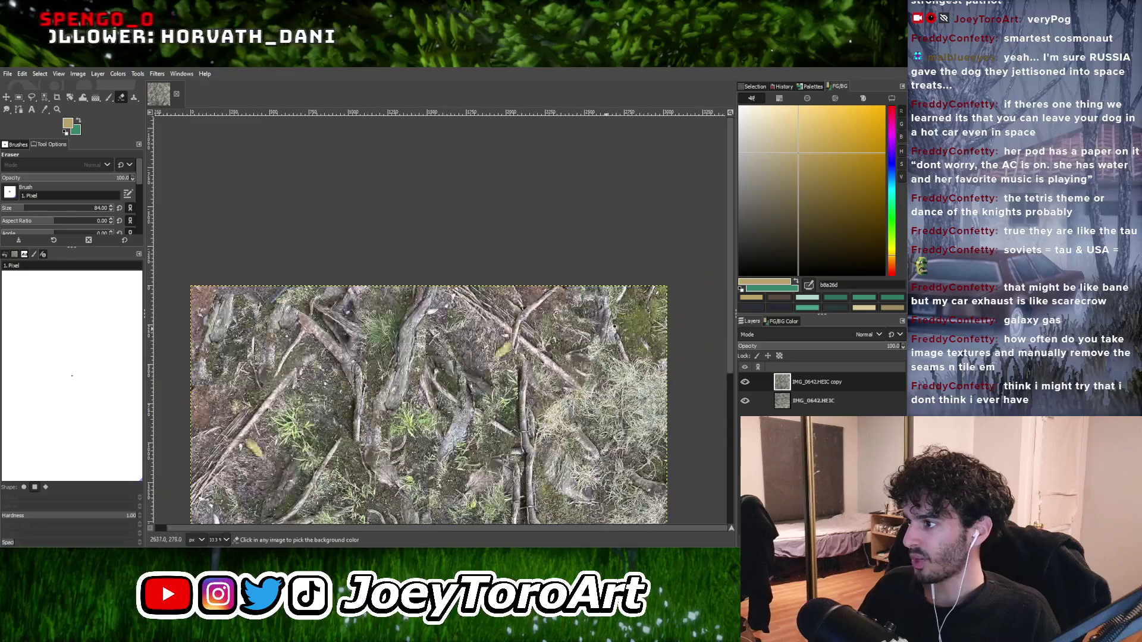
scroll(593, 345, "up", 1)
scroll(593, 351, "down", 1)
scroll(593, 351, "up", 1)
Erase more of the top layer along the right edge and a diagonal stretch.
mouse_move(594, 351)
left_mouse_down()
mouse_move(648, 250)
mouse_move(669, 341)
left_mouse_up()
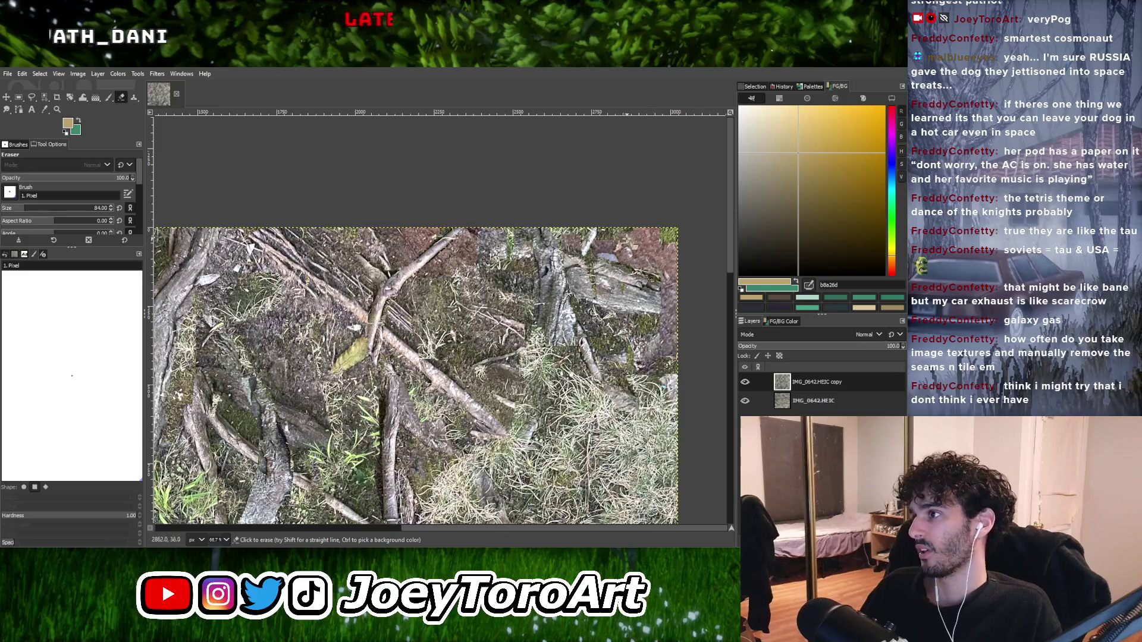
scroll(645, 235, "down", 1)
scroll(644, 236, "up", 1)
mouse_move(597, 286)
left_mouse_down()
mouse_move(624, 261)
mouse_move(643, 368)
mouse_move(567, 342)
mouse_move(535, 252)
left_mouse_up()
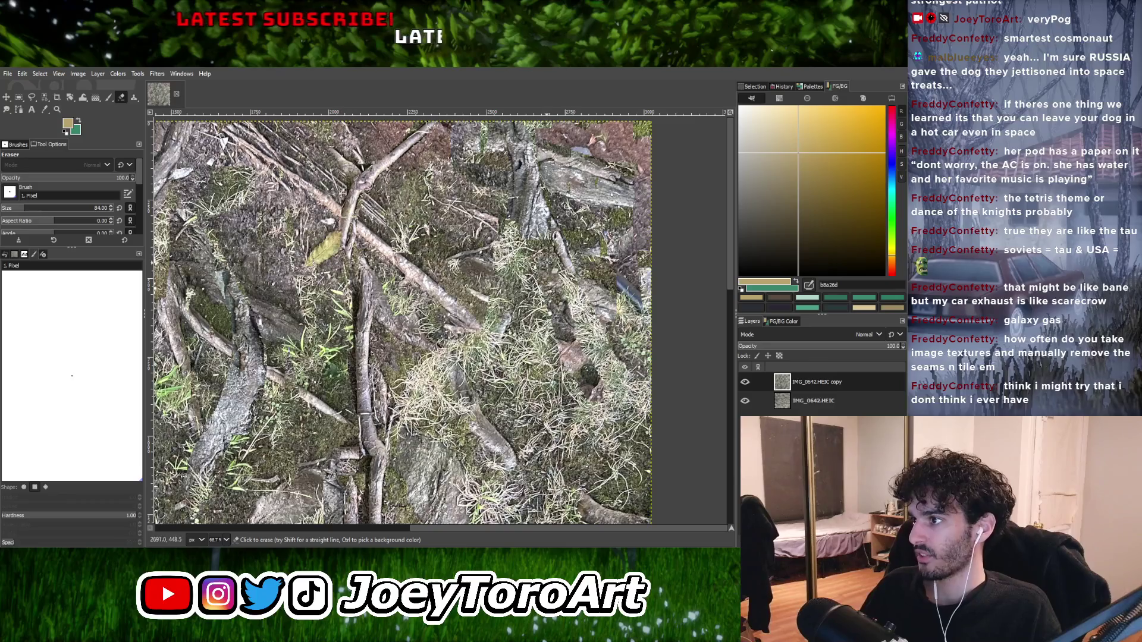
left_click_drag(604, 381, 536, 299)
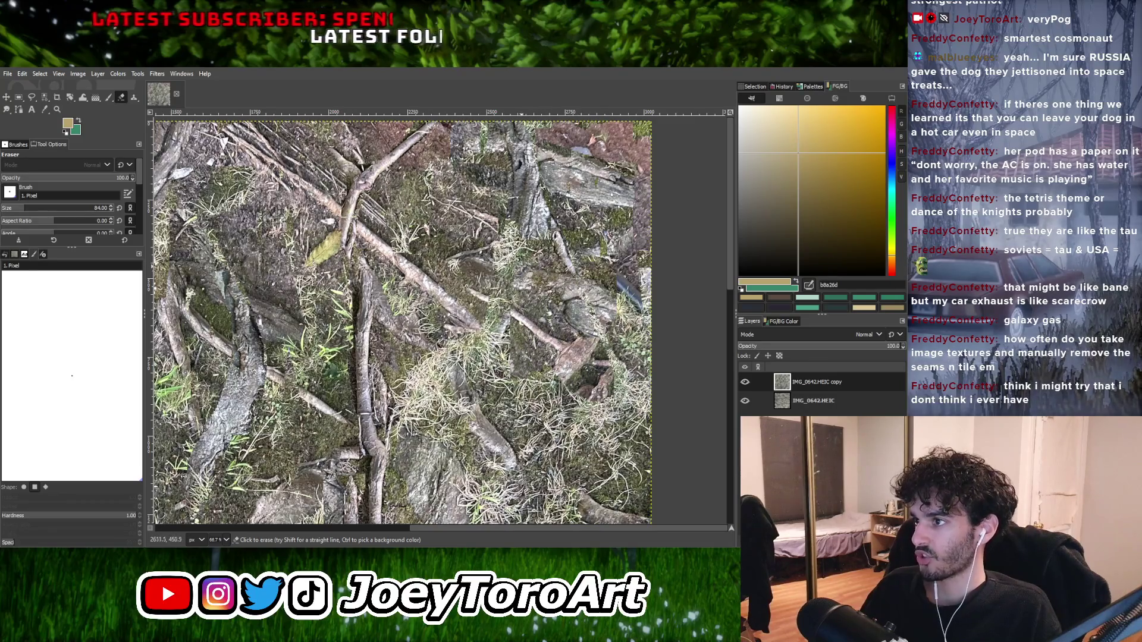
scroll(515, 257, "down", 3)
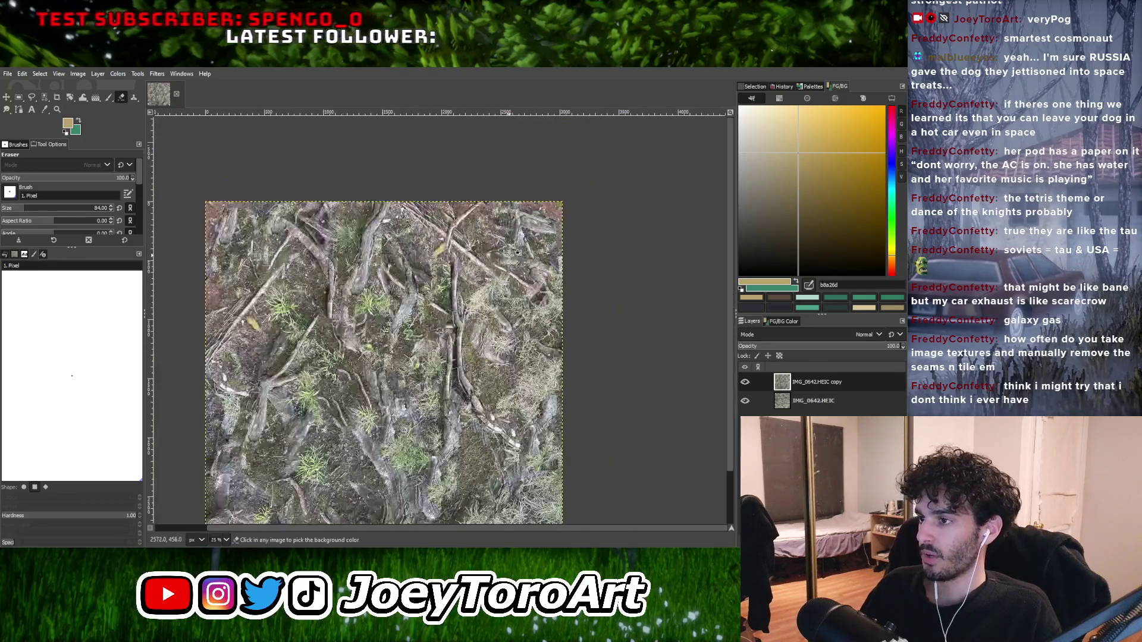
scroll(513, 253, "up", 2)
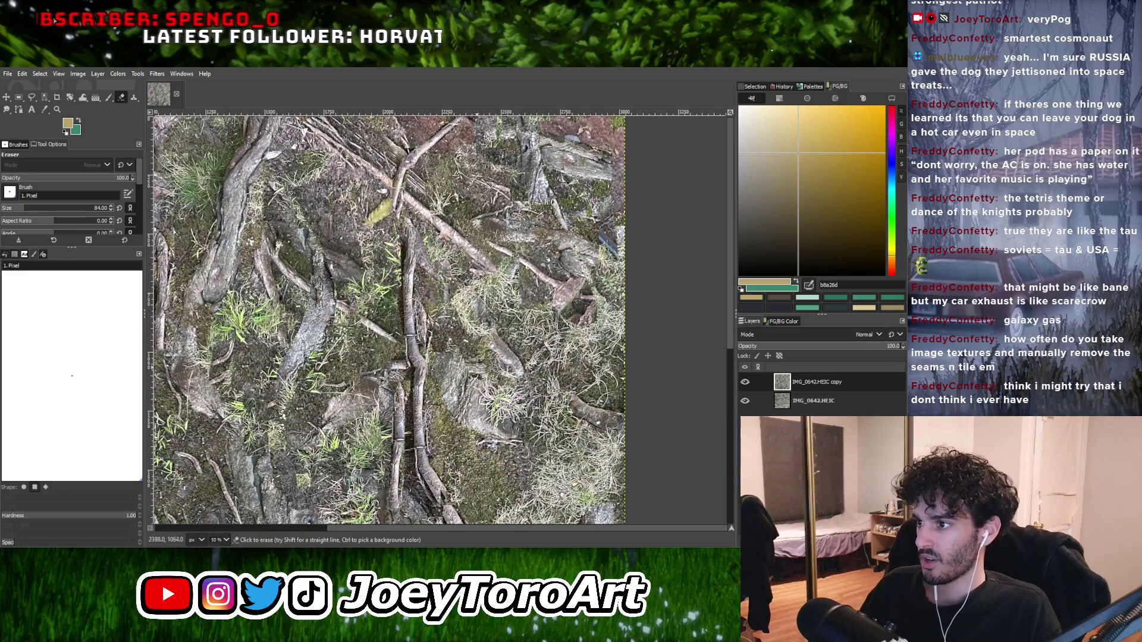
mouse_move(486, 372)
left_mouse_down()
mouse_move(457, 369)
mouse_move(499, 386)
mouse_move(457, 405)
mouse_move(503, 422)
left_mouse_up()
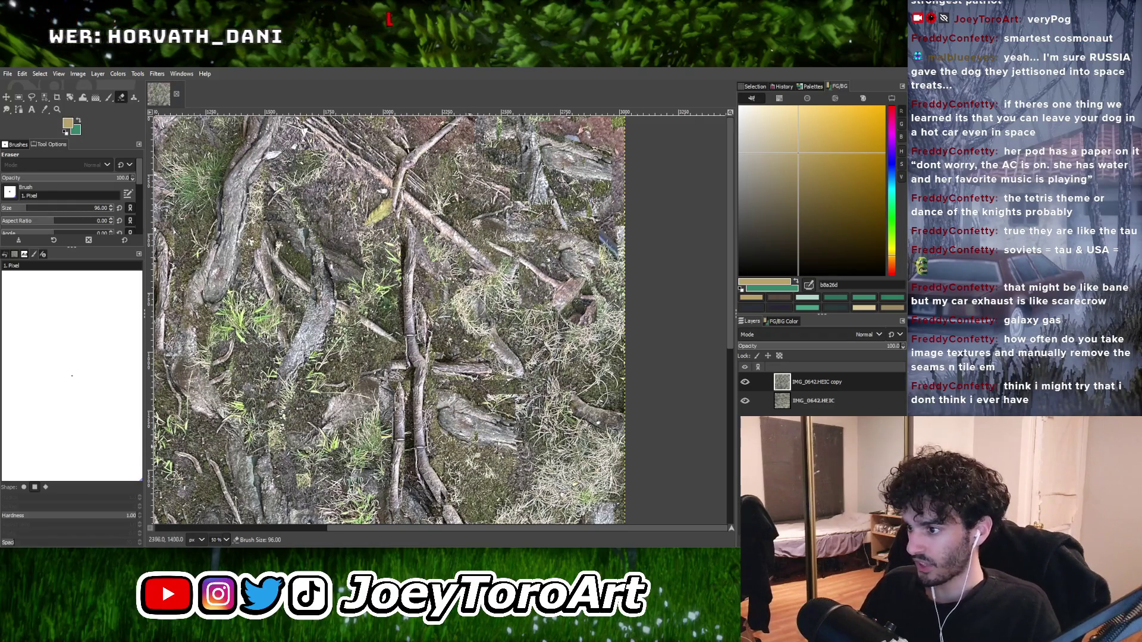
scroll(451, 476, "down", 1)
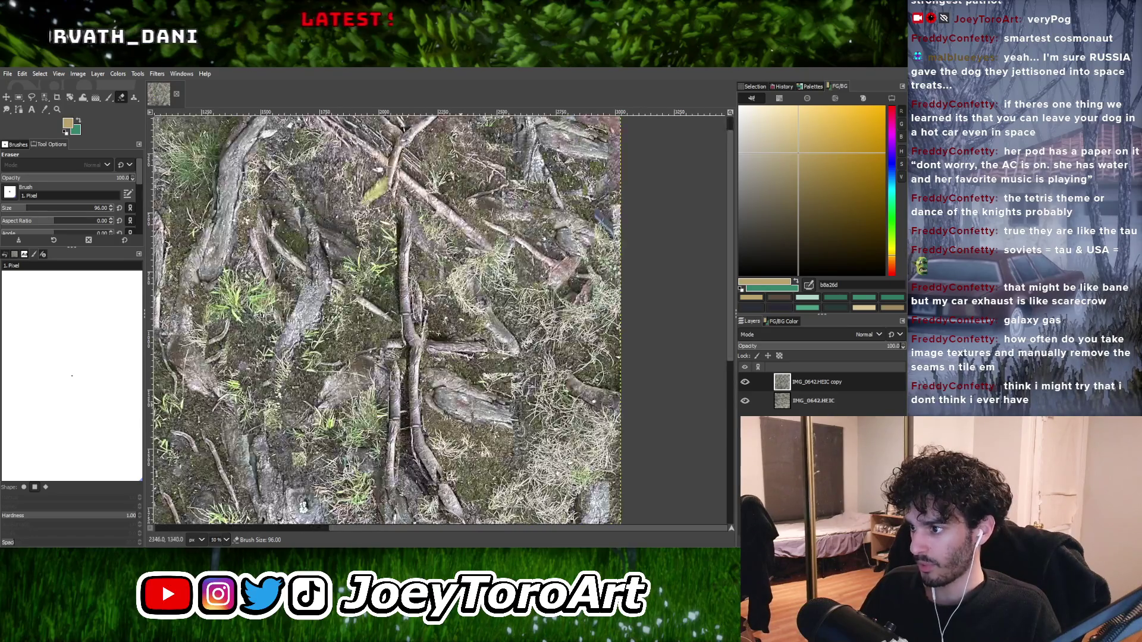
mouse_move(518, 388)
left_mouse_down()
mouse_move(550, 410)
mouse_move(565, 396)
left_mouse_up()
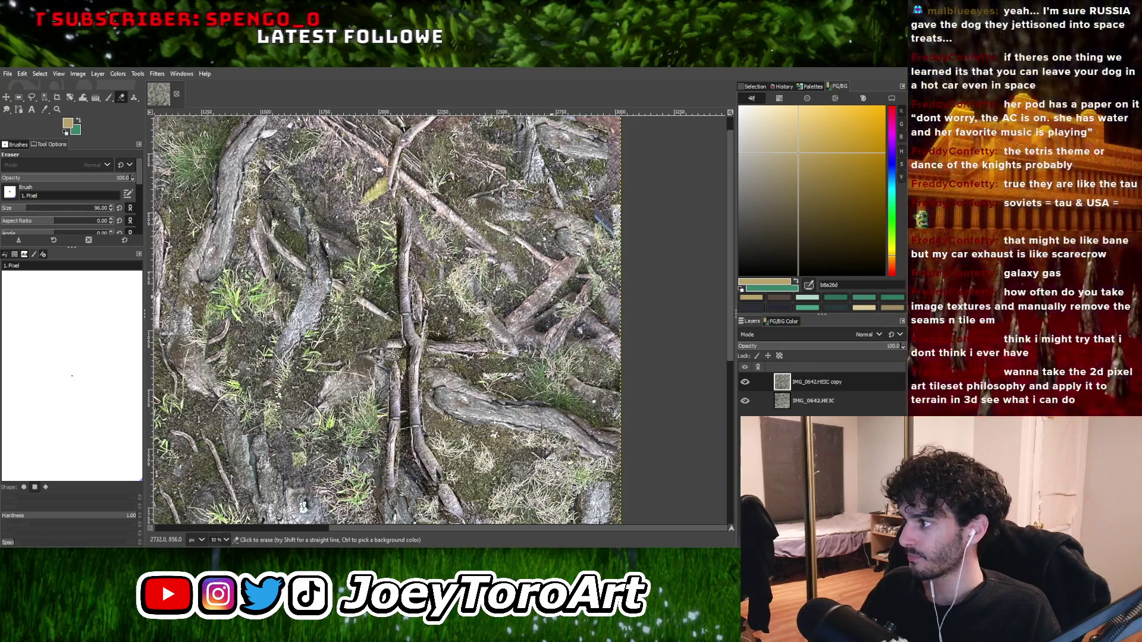
left_click(744, 381)
left_click(744, 381)
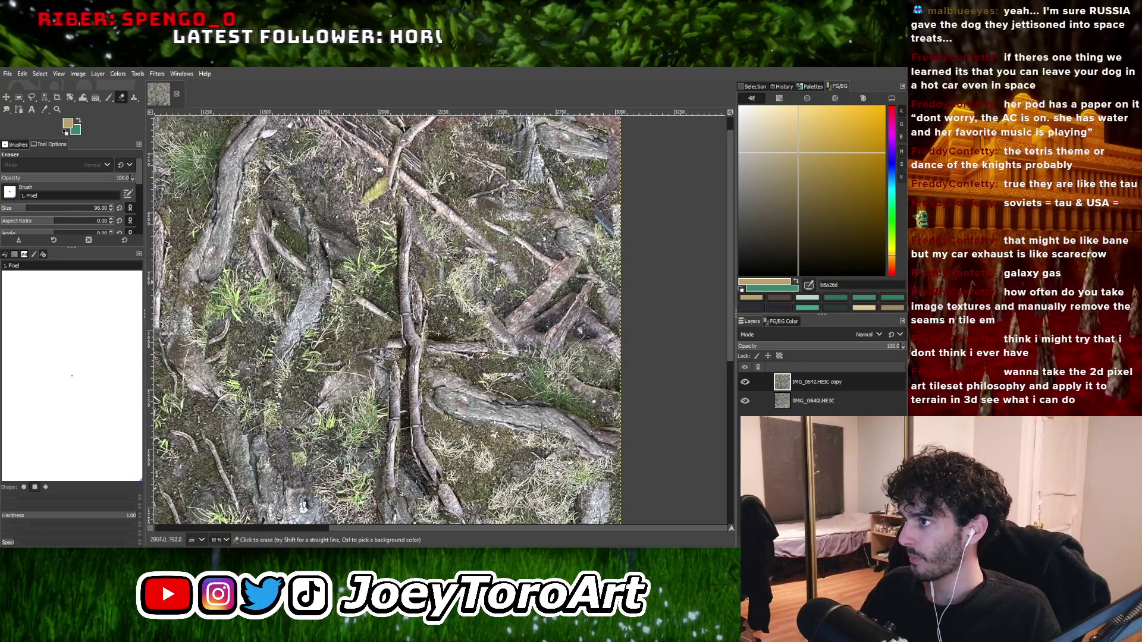
scroll(553, 322, "down", 3)
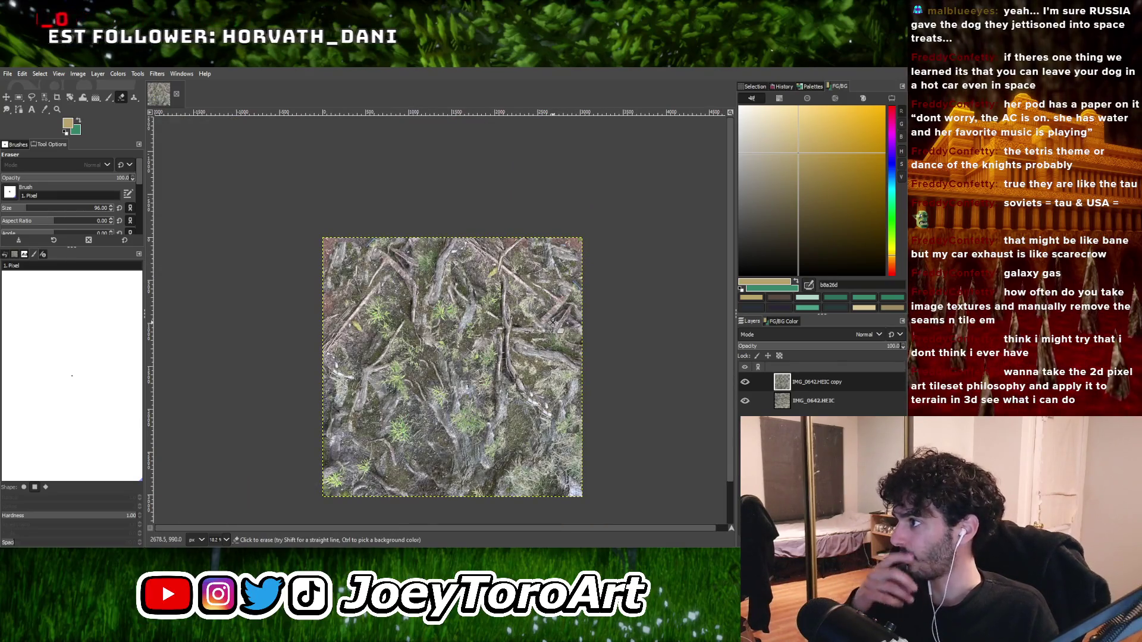
scroll(577, 291, "up", 3)
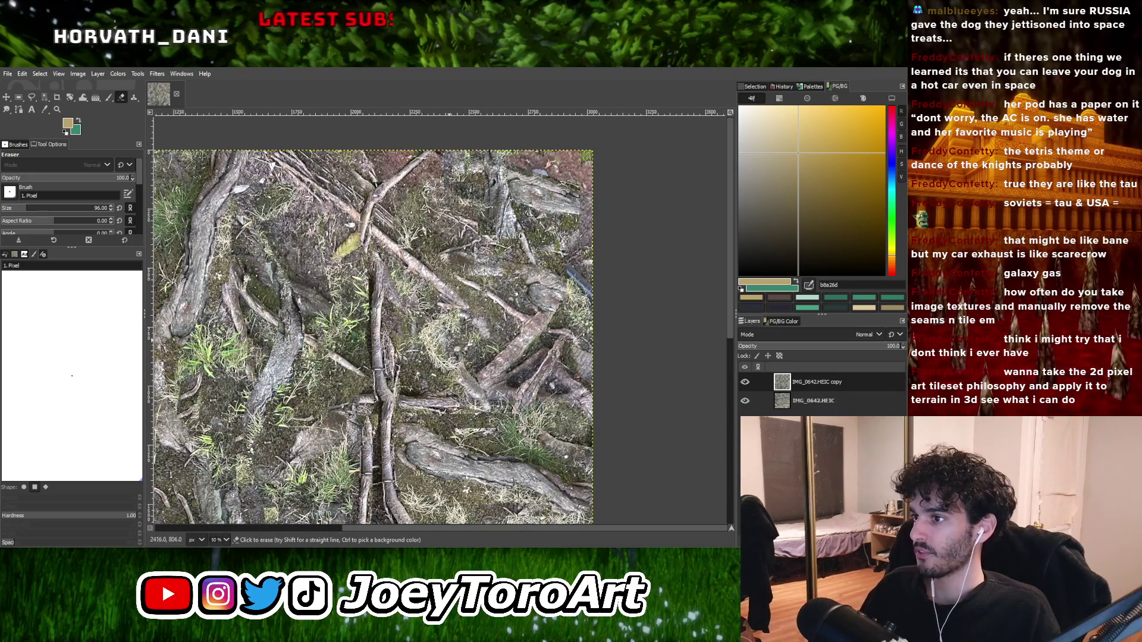
scroll(431, 370, "down", 3)
scroll(400, 380, "up", 3)
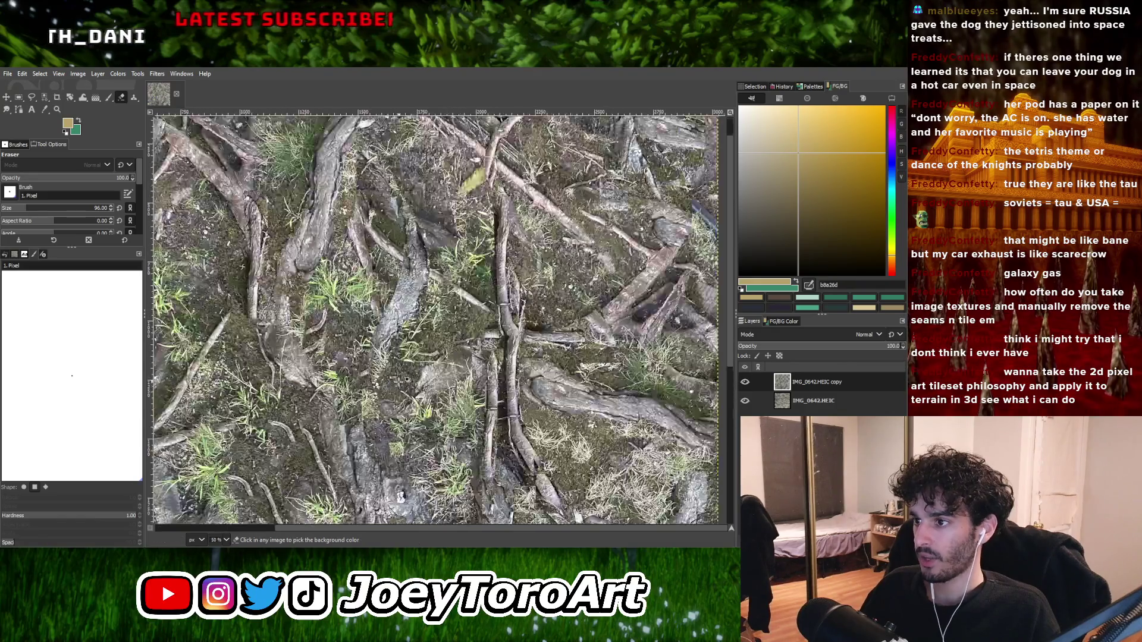
scroll(409, 428, "down", 3)
scroll(409, 430, "up", 4)
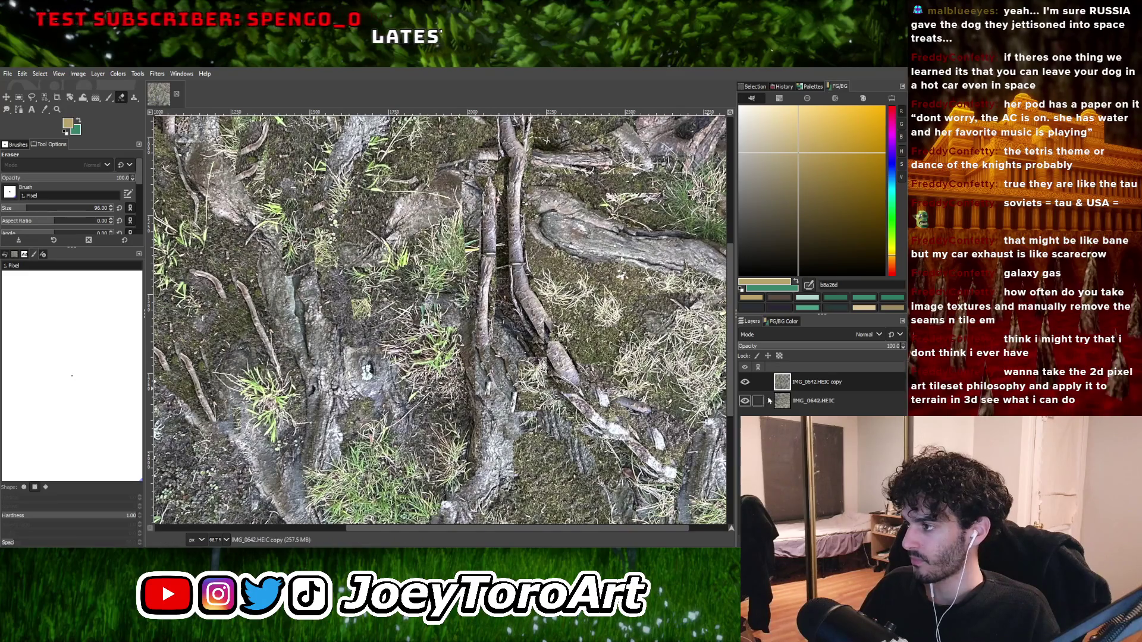
left_click(745, 382)
left_click(745, 382)
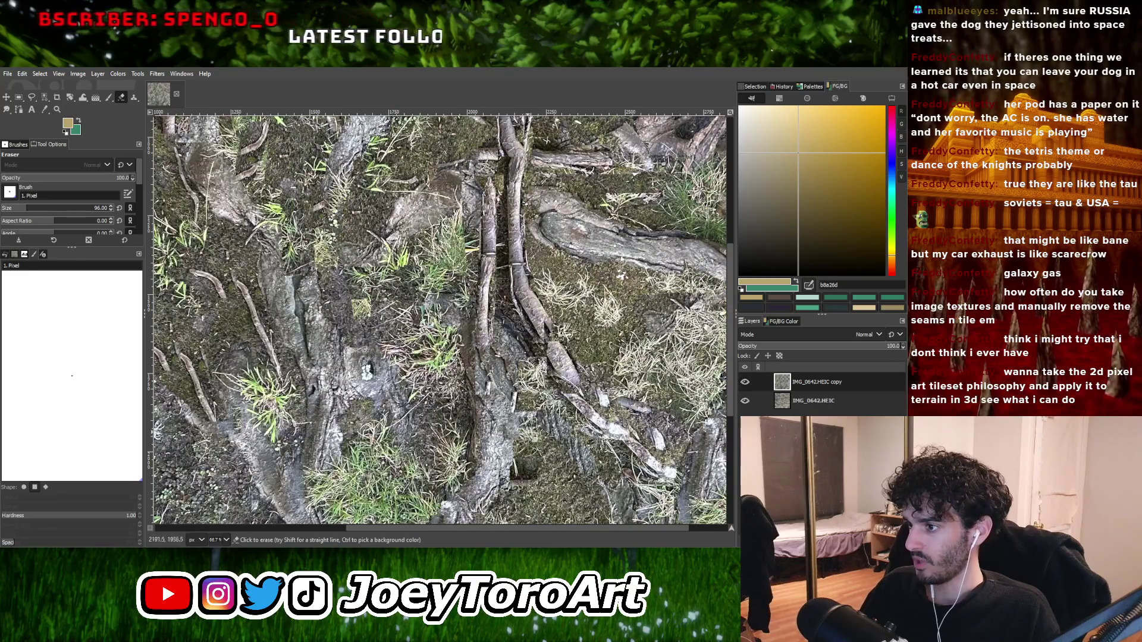
scroll(532, 422, "down", 4)
scroll(559, 425, "up", 3)
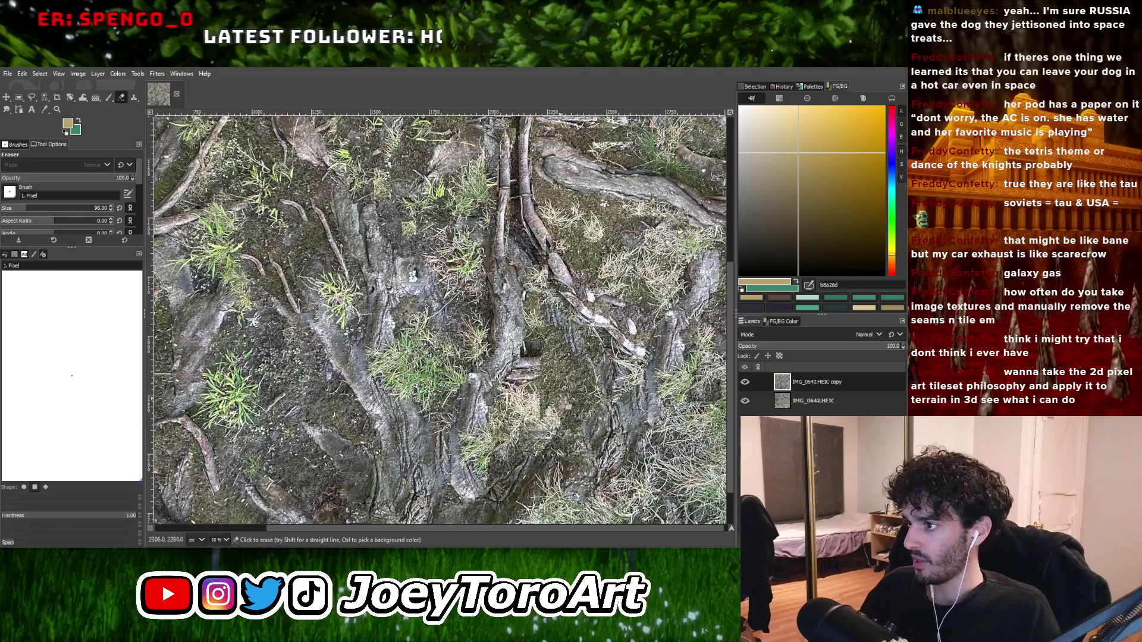
left_click_drag(565, 386, 544, 310)
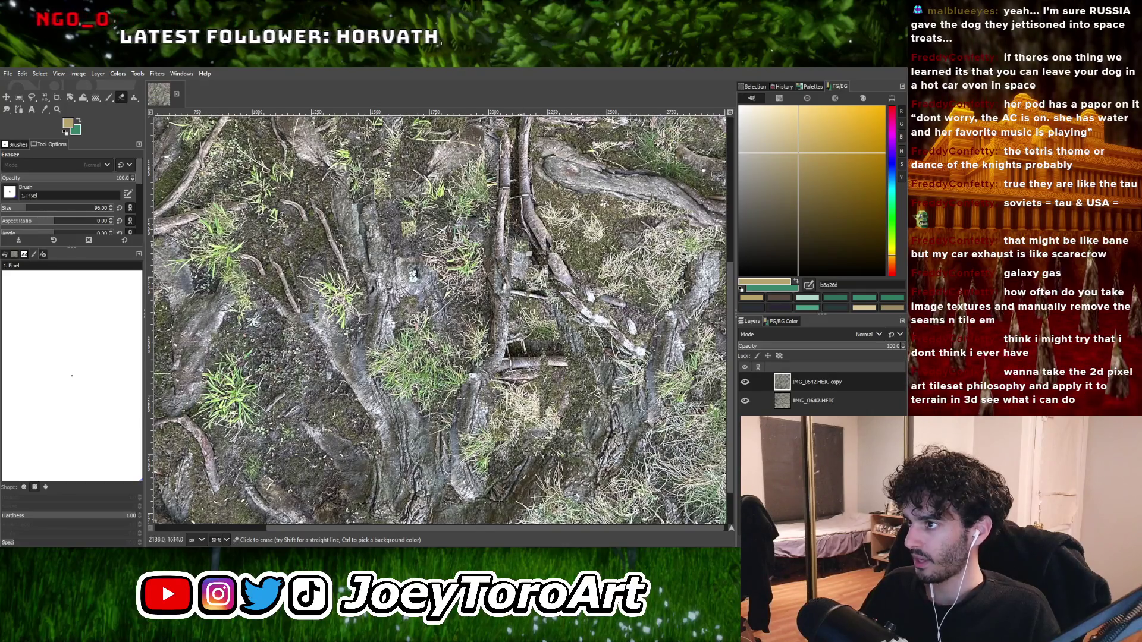
mouse_move(576, 380)
left_mouse_down()
mouse_move(576, 452)
mouse_move(573, 343)
left_mouse_up()
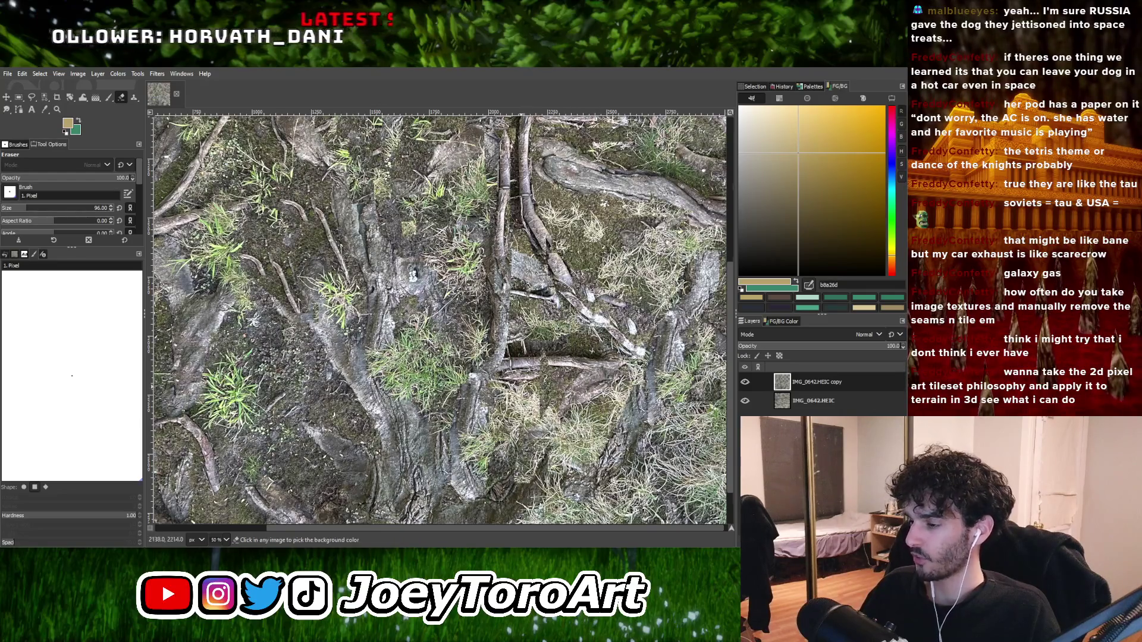
scroll(515, 433, "down", 2)
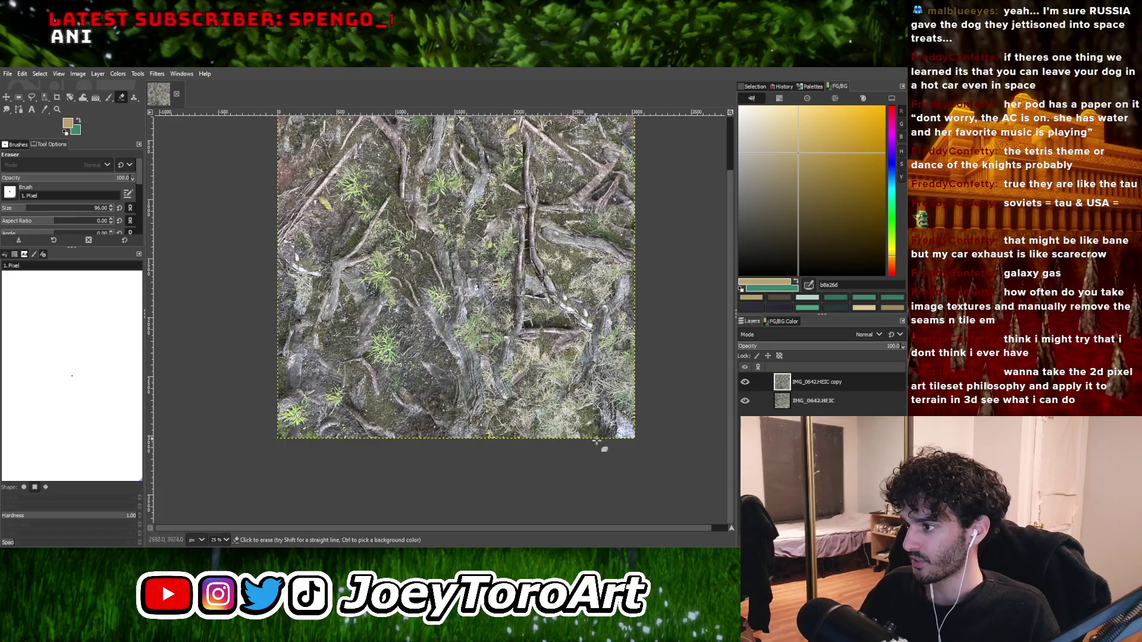
scroll(639, 450, "up", 1)
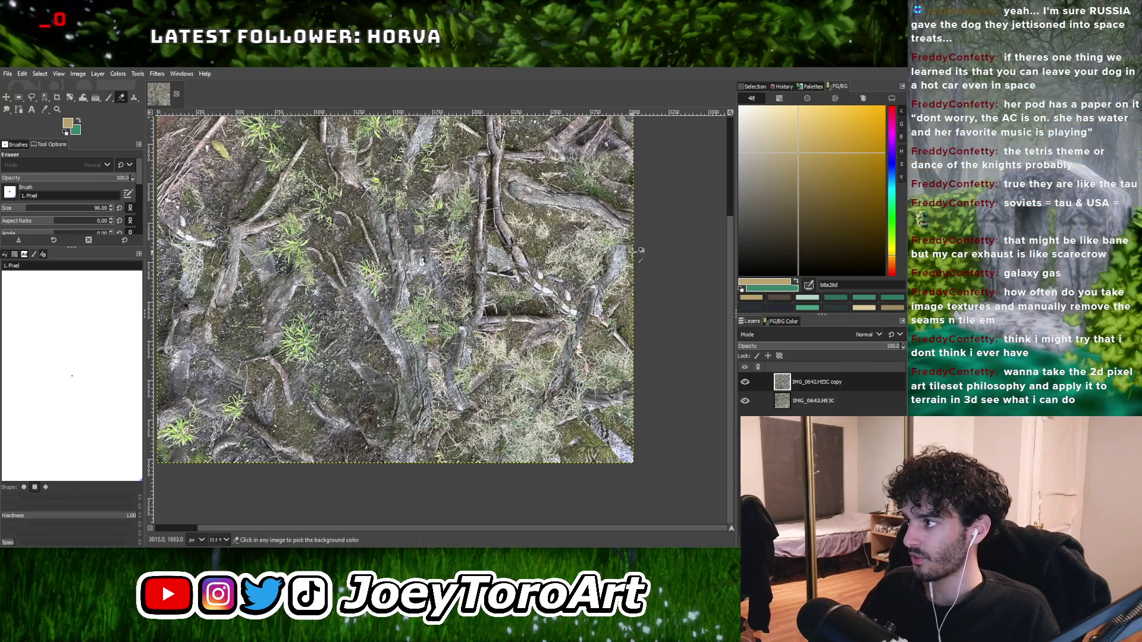
scroll(640, 250, "up", 1)
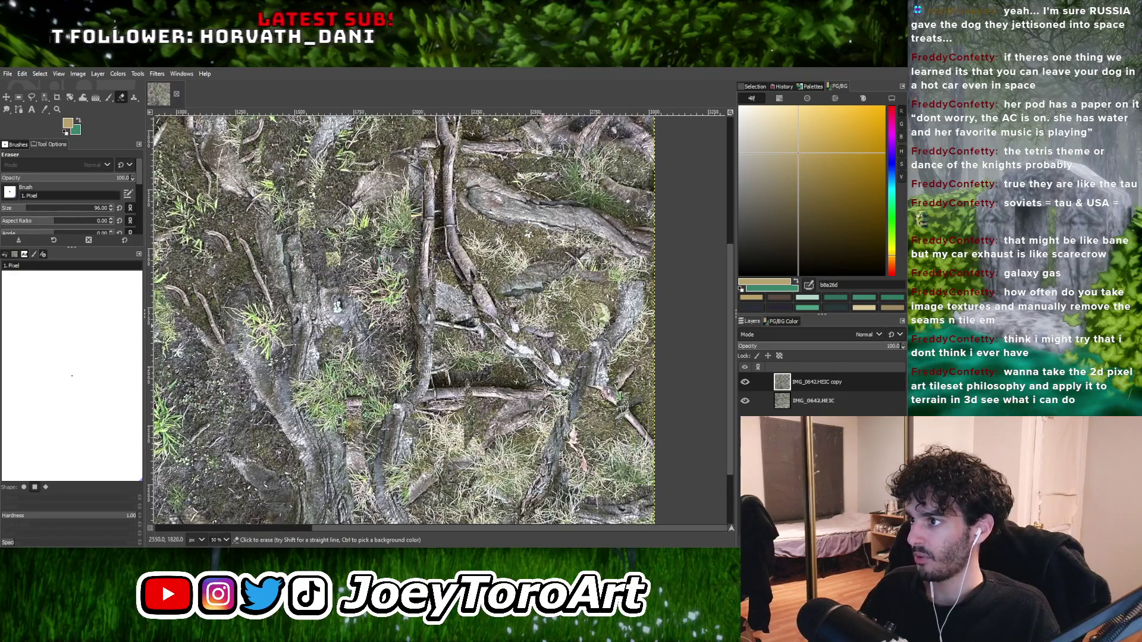
key("ctrl+z")
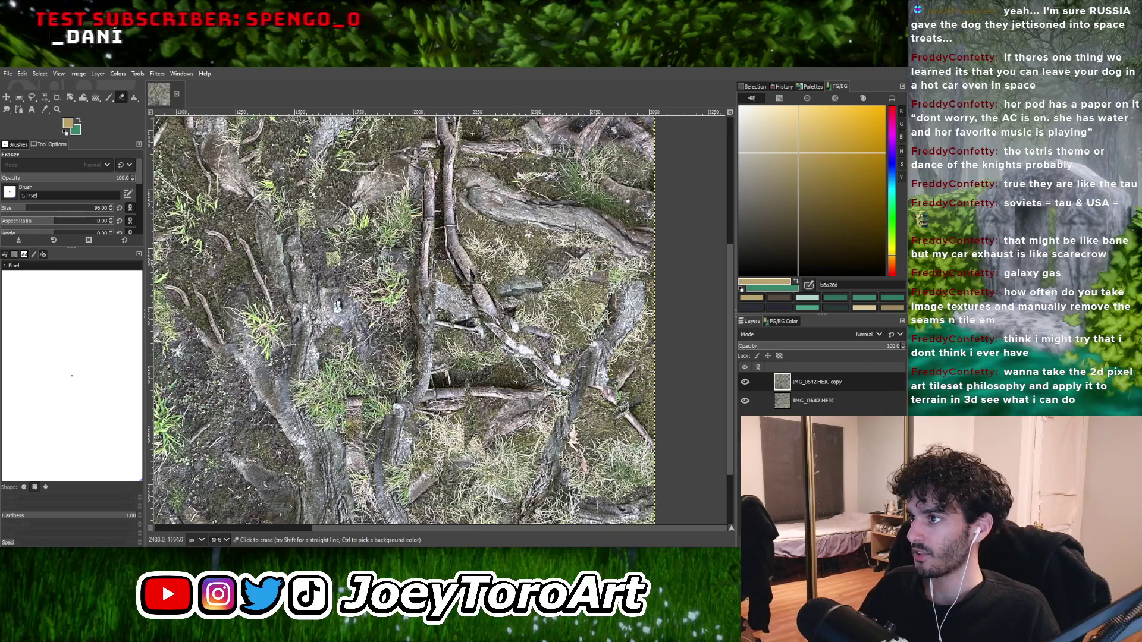
scroll(567, 252, "down", 1)
scroll(523, 268, "up", 2)
scroll(370, 254, "down", 3)
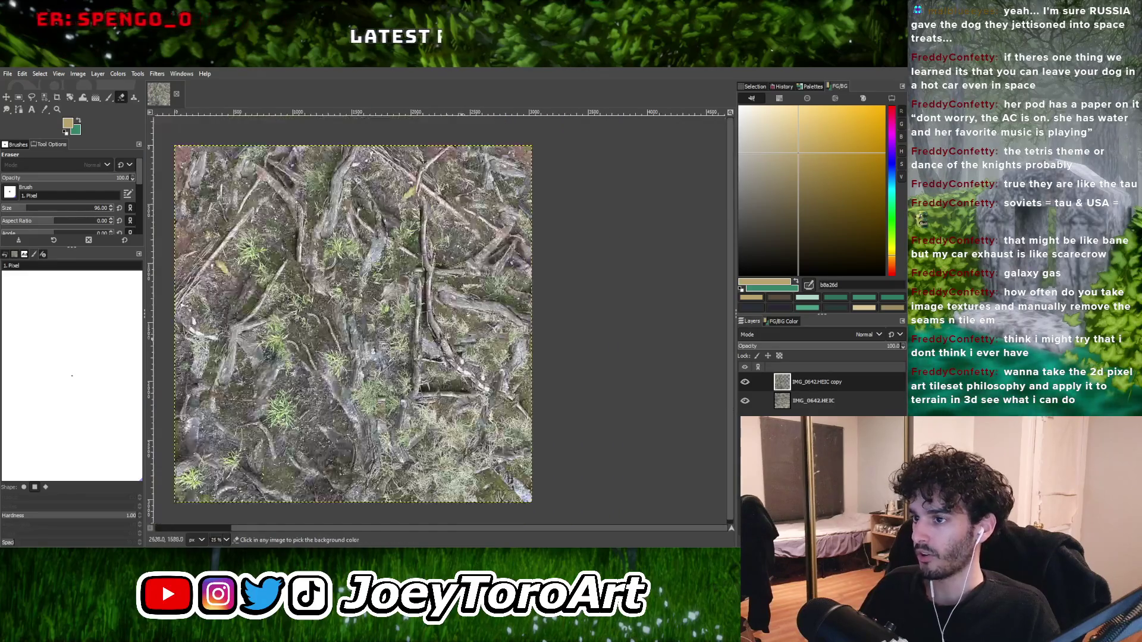
scroll(356, 267, "up", 3)
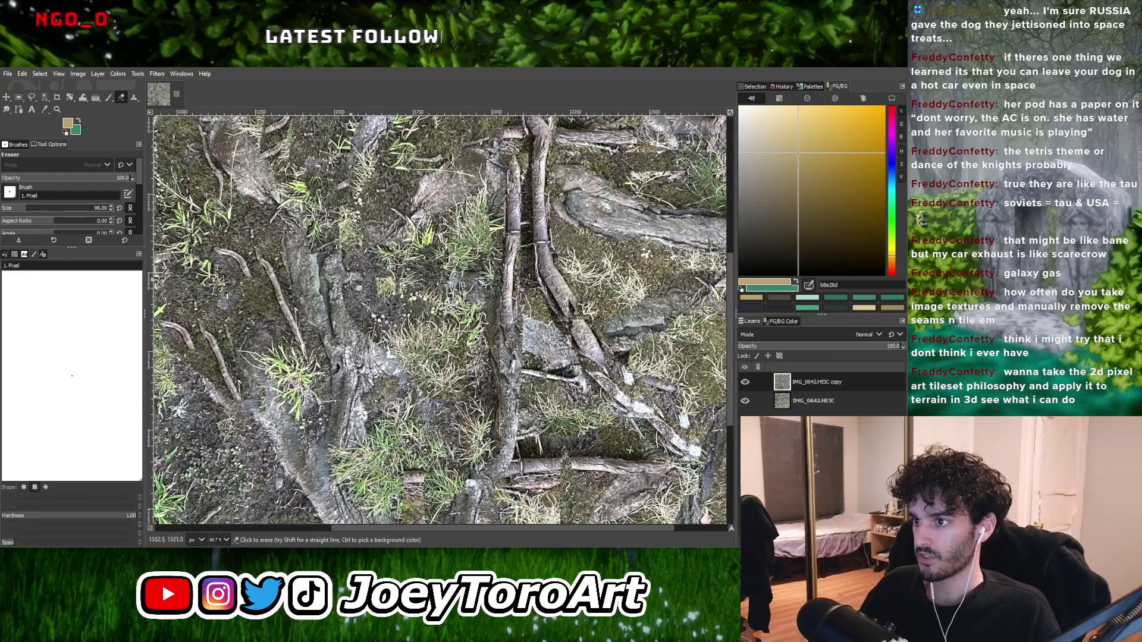
scroll(369, 298, "down", 1)
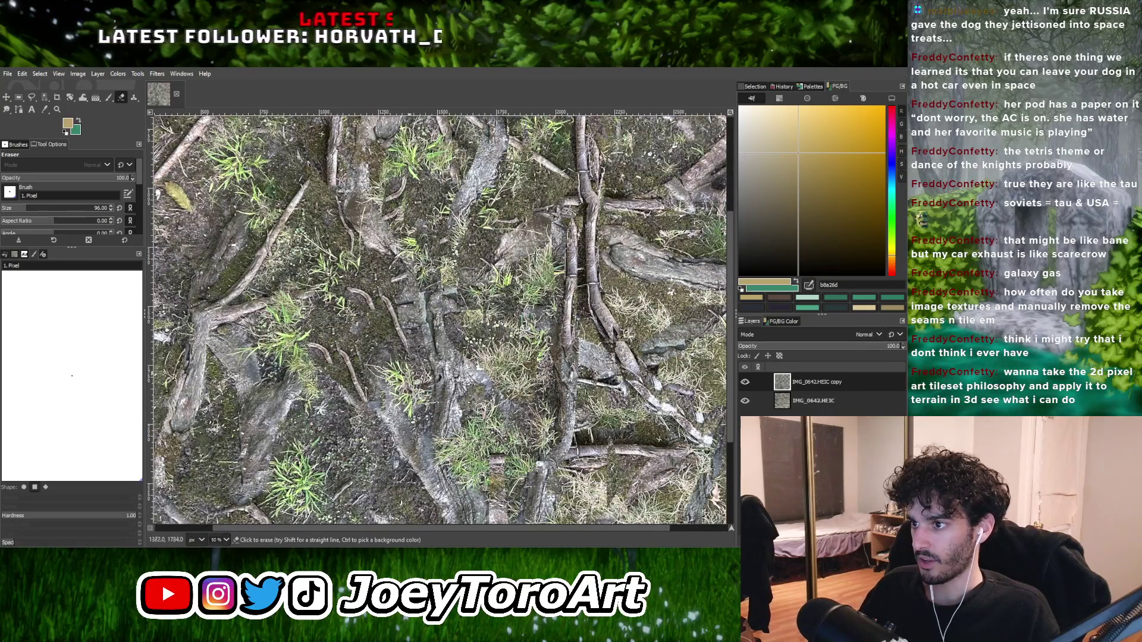
scroll(387, 271, "down", 1)
scroll(387, 271, "up", 1)
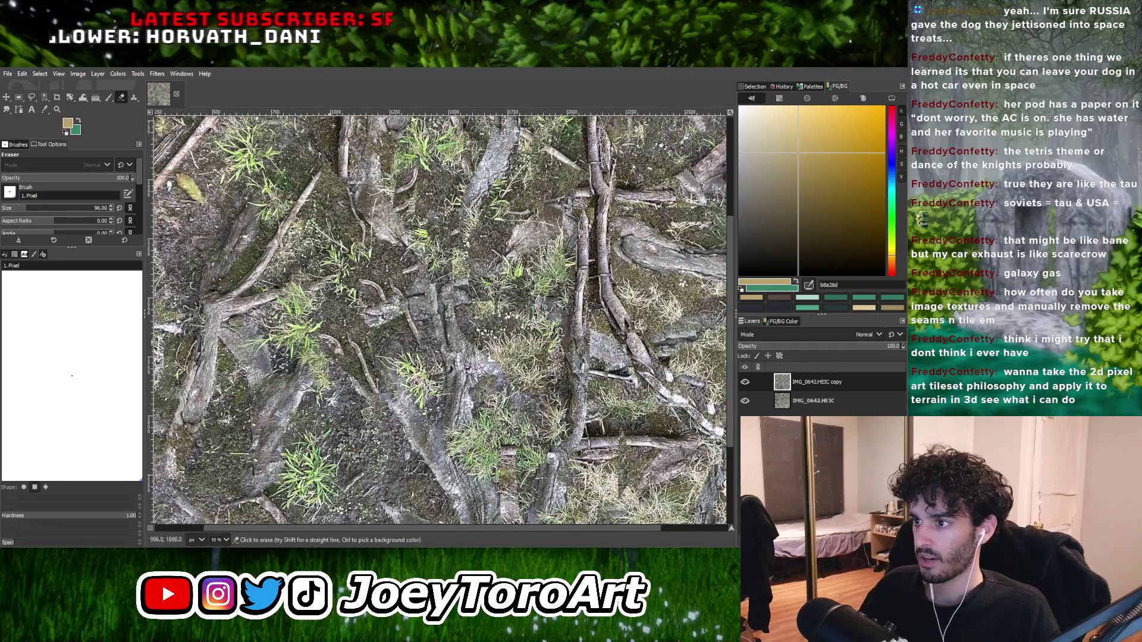
scroll(389, 333, "down", 1)
scroll(359, 346, "up", 1)
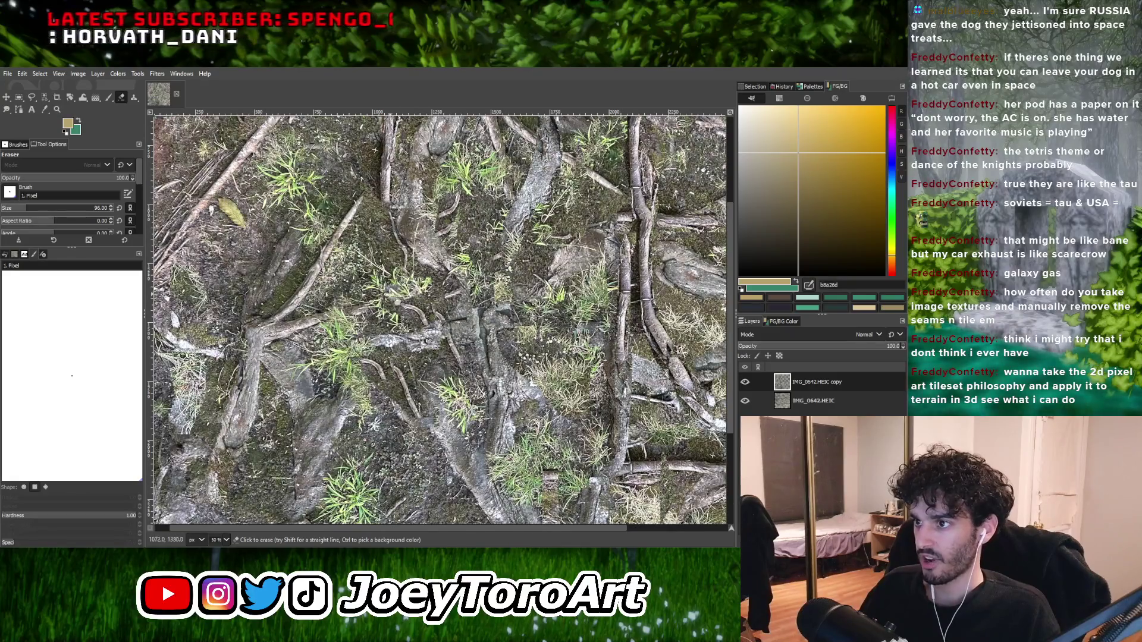
scroll(410, 286, "down", 1)
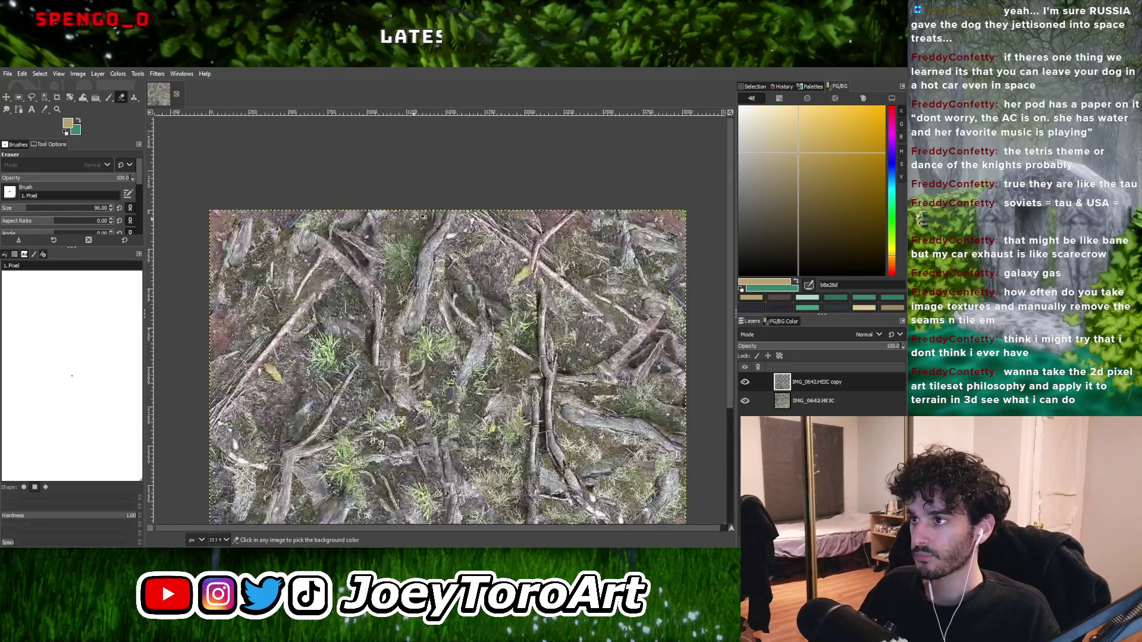
scroll(397, 301, "up", 1)
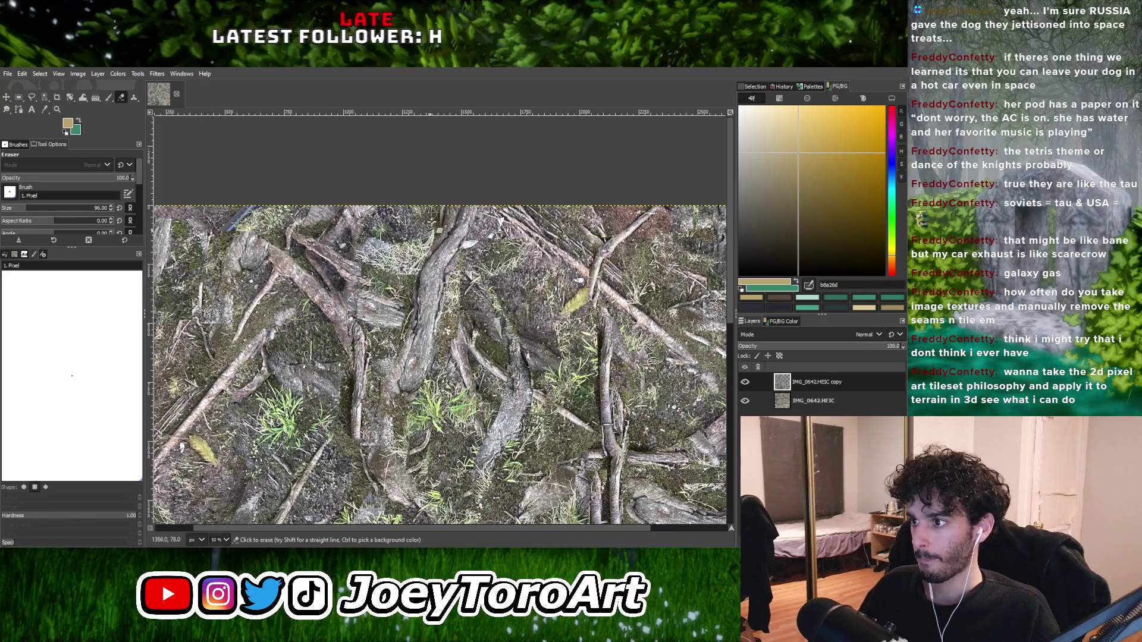
scroll(436, 224, "down", 3)
scroll(357, 312, "up", 3)
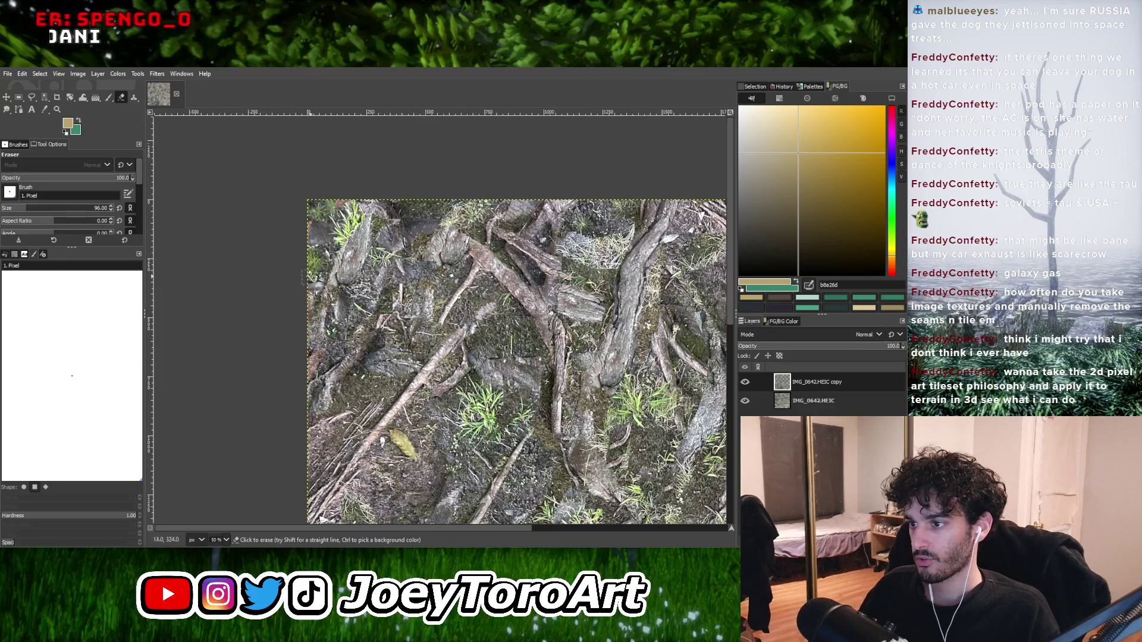
Erase the leaf area from the top copy layer.
scroll(312, 279, "down", 2)
scroll(312, 278, "up", 4)
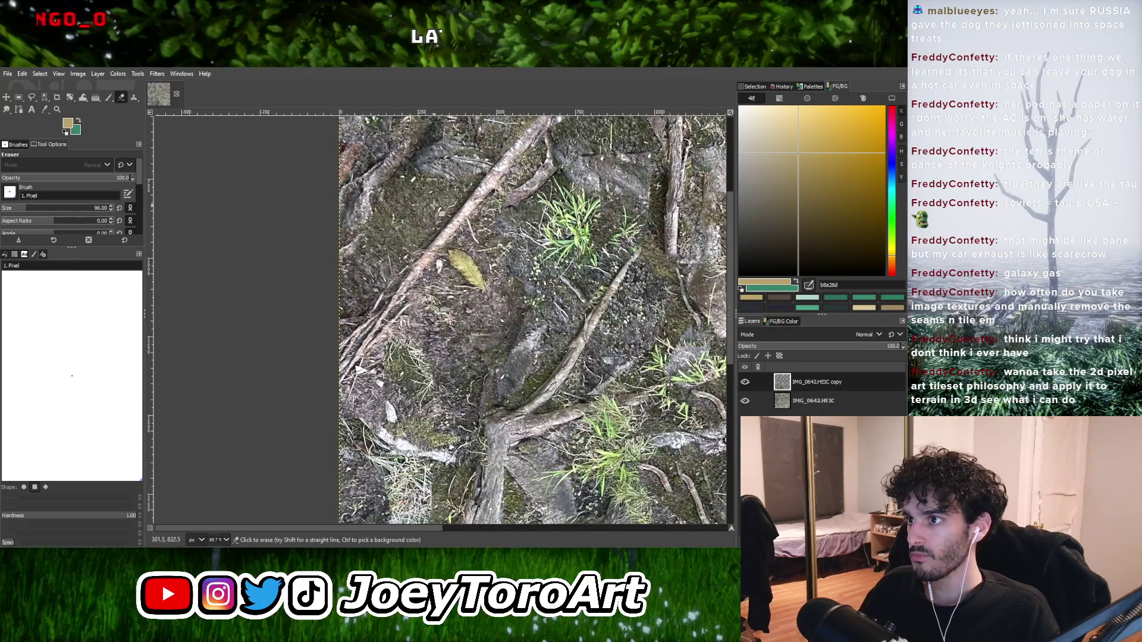
scroll(437, 206, "down", 2)
scroll(438, 206, "up", 2)
left_click_drag(416, 309, 436, 250)
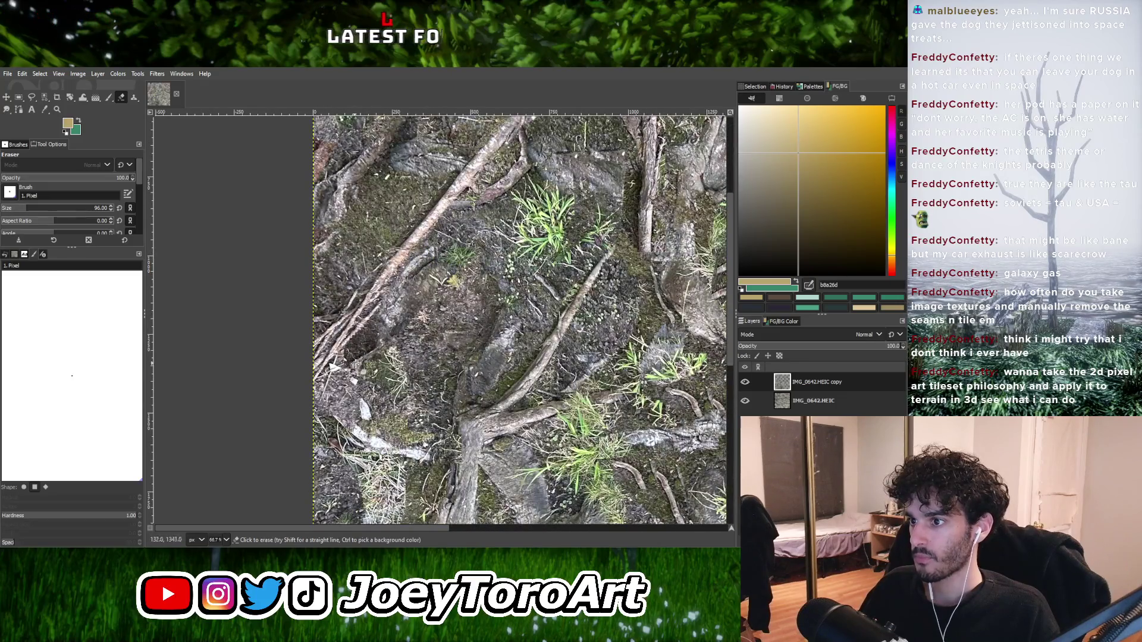
Erase patches of the top layer near the bottom centre to reveal the grass beneath.
scroll(493, 260, "down", 2)
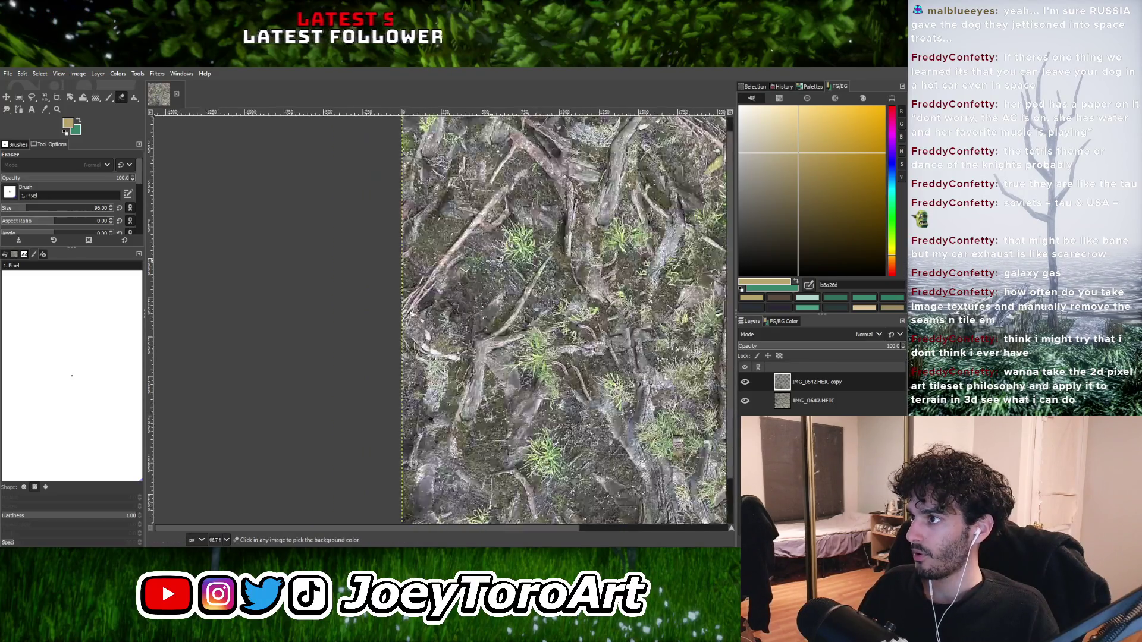
scroll(494, 260, "up", 1)
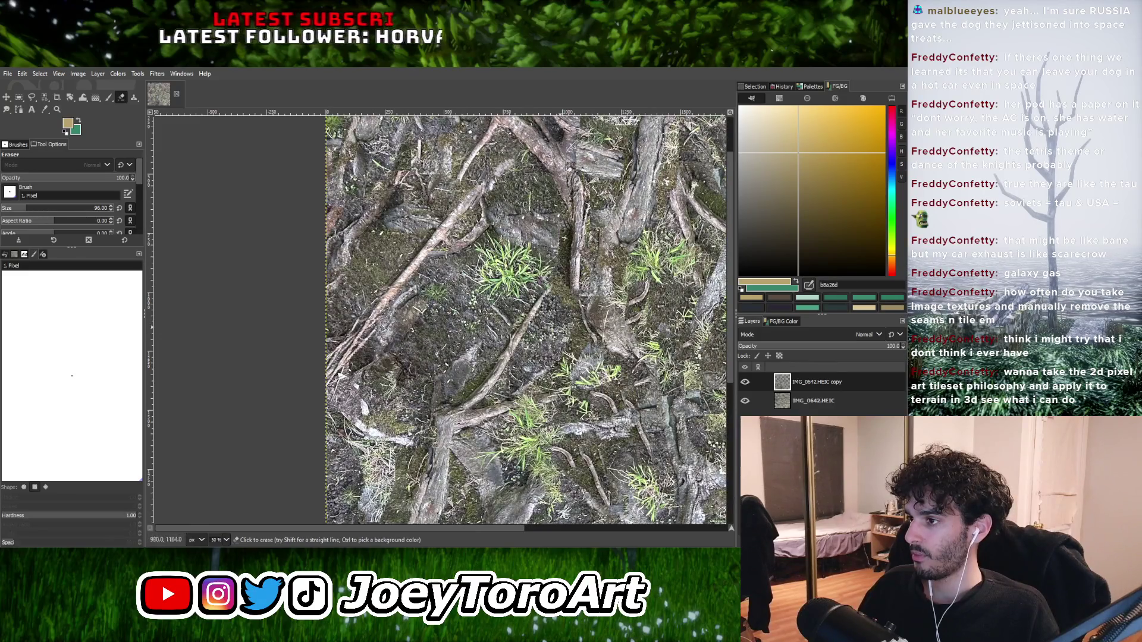
scroll(519, 391, "down", 1)
scroll(519, 391, "up", 2)
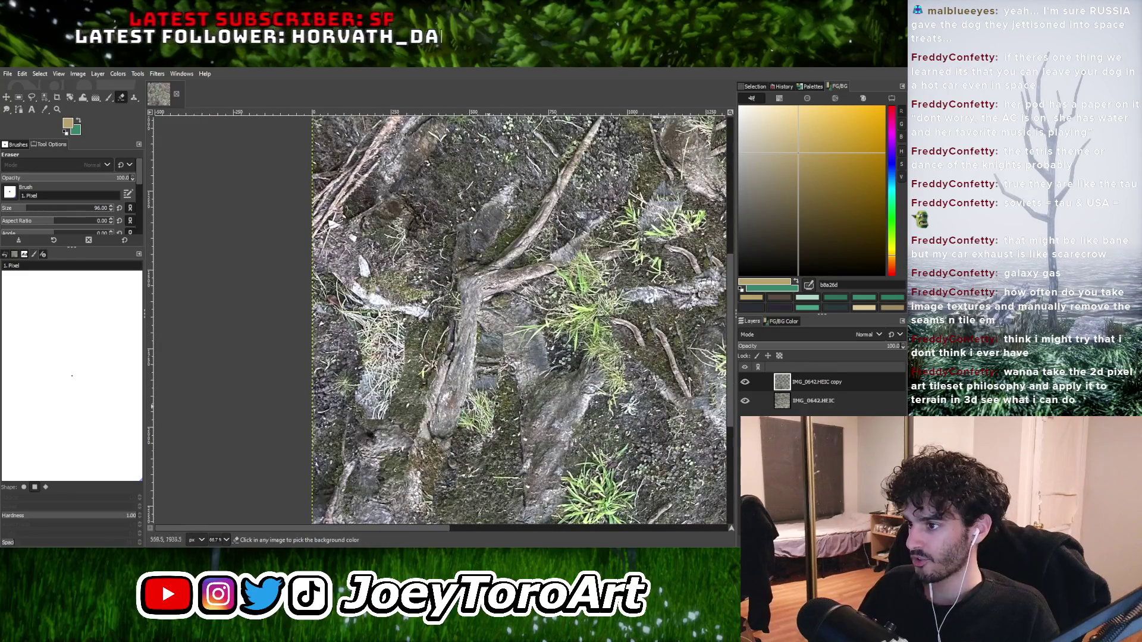
scroll(496, 404, "down", 1)
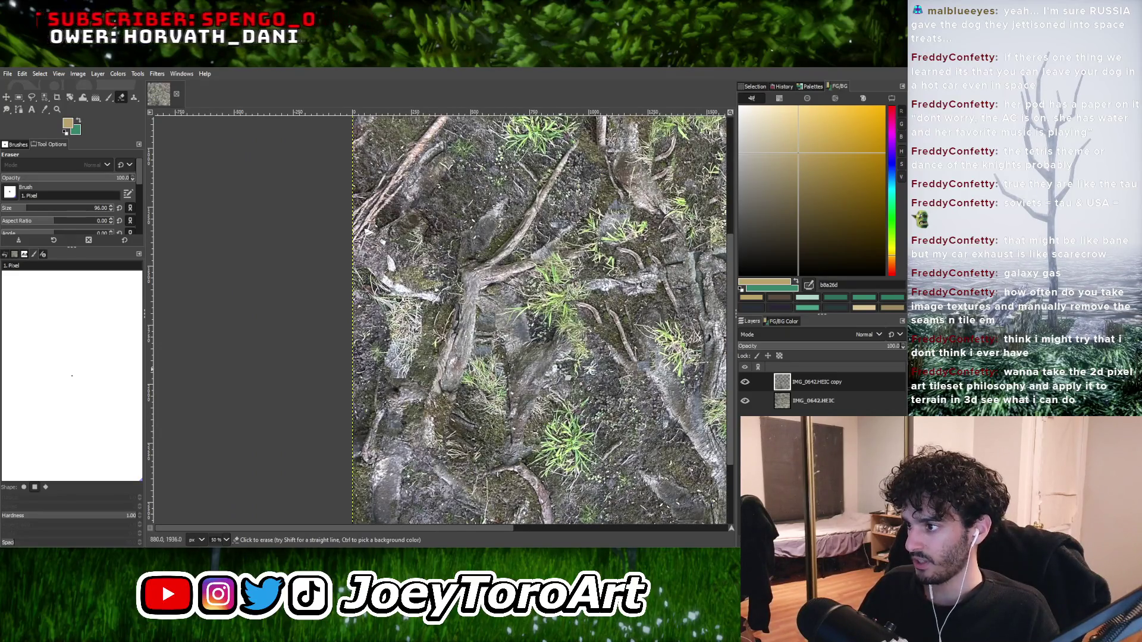
scroll(582, 351, "up", 1)
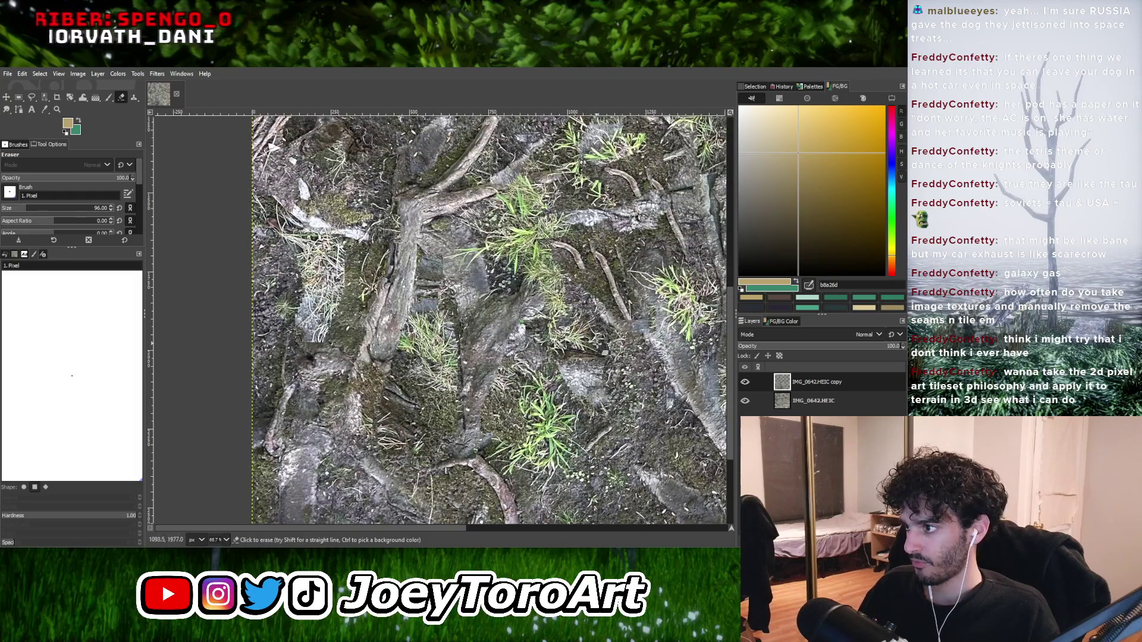
scroll(601, 357, "down", 2)
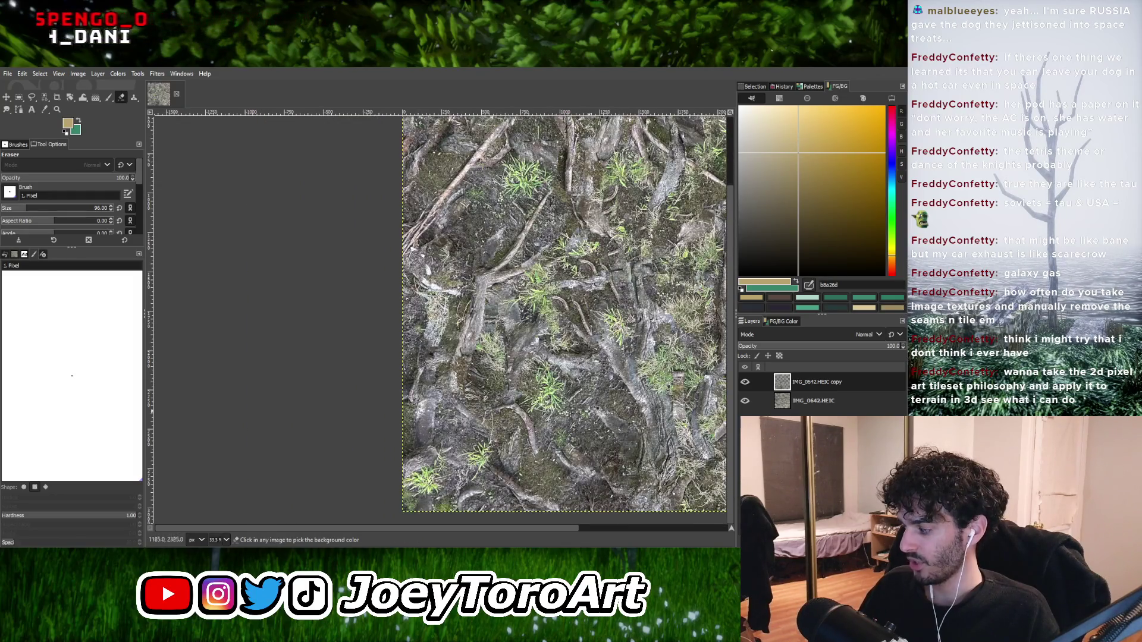
scroll(584, 412, "up", 2)
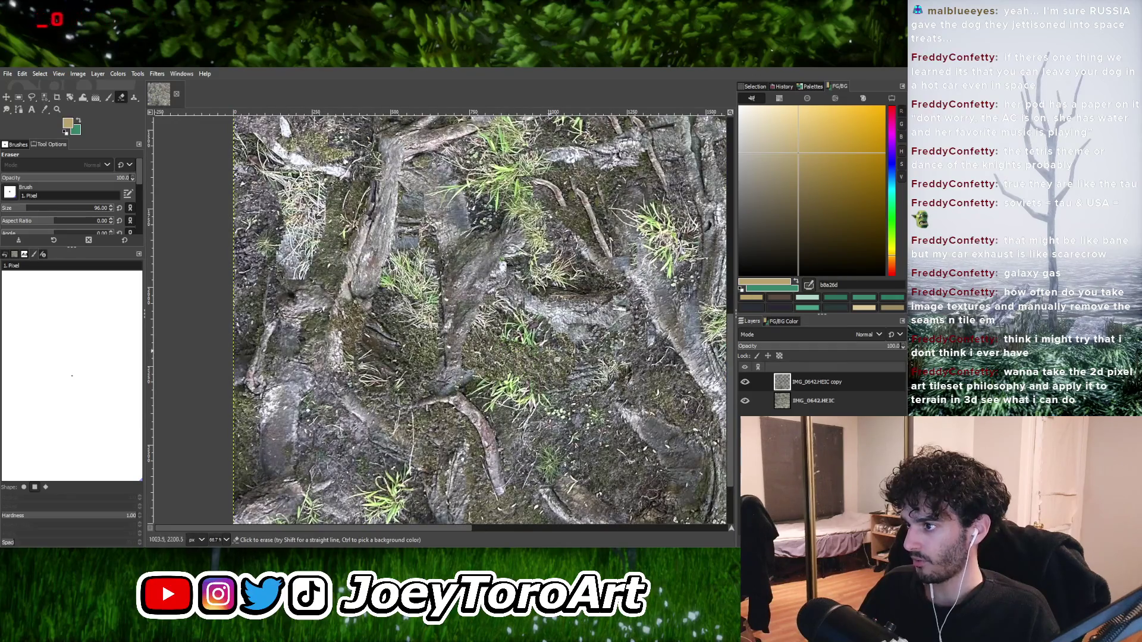
scroll(613, 434, "down", 2)
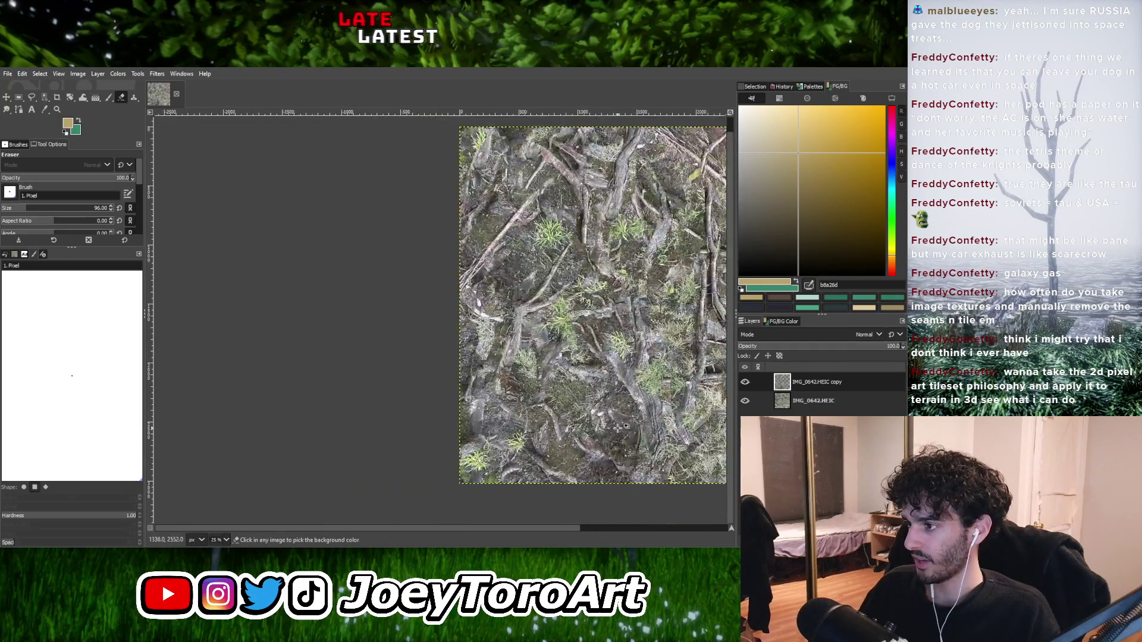
scroll(559, 389, "up", 2)
mouse_move(616, 434)
left_mouse_down()
mouse_move(565, 464)
mouse_move(647, 387)
left_mouse_up()
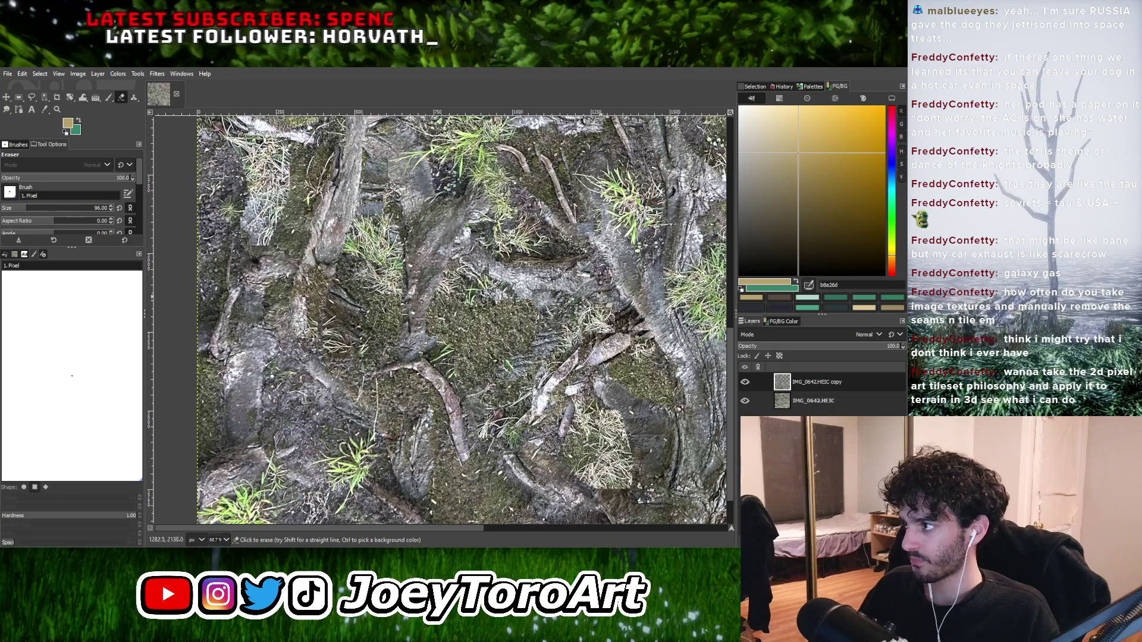
scroll(559, 387, "down", 1)
scroll(558, 387, "up", 2)
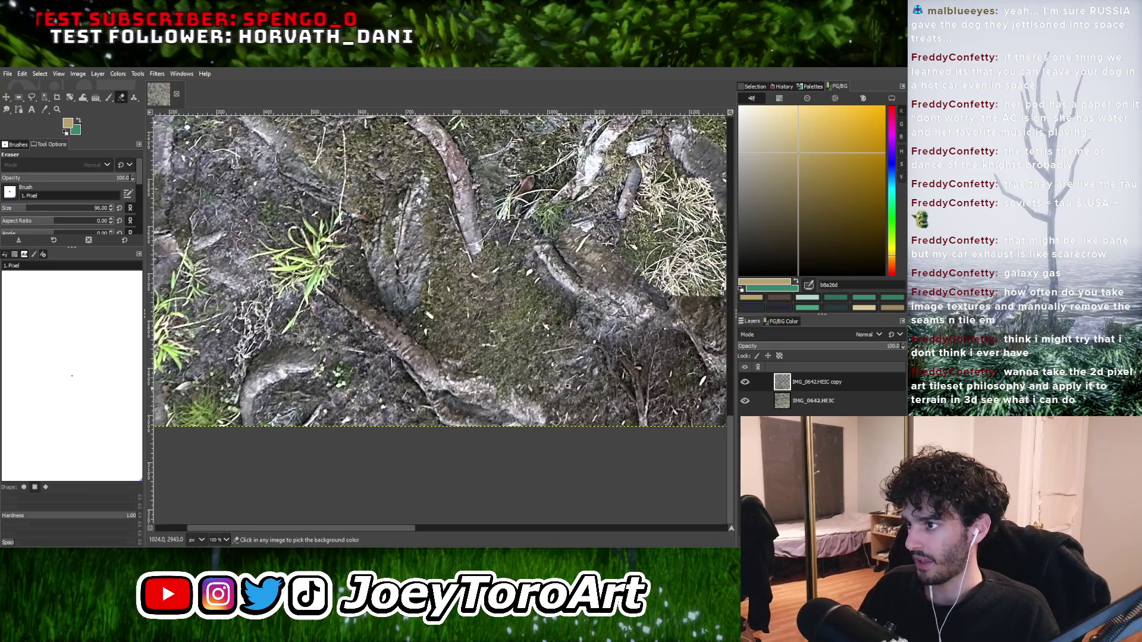
scroll(559, 387, "down", 2)
scroll(516, 371, "up", 1)
left_click_drag(648, 386, 616, 371)
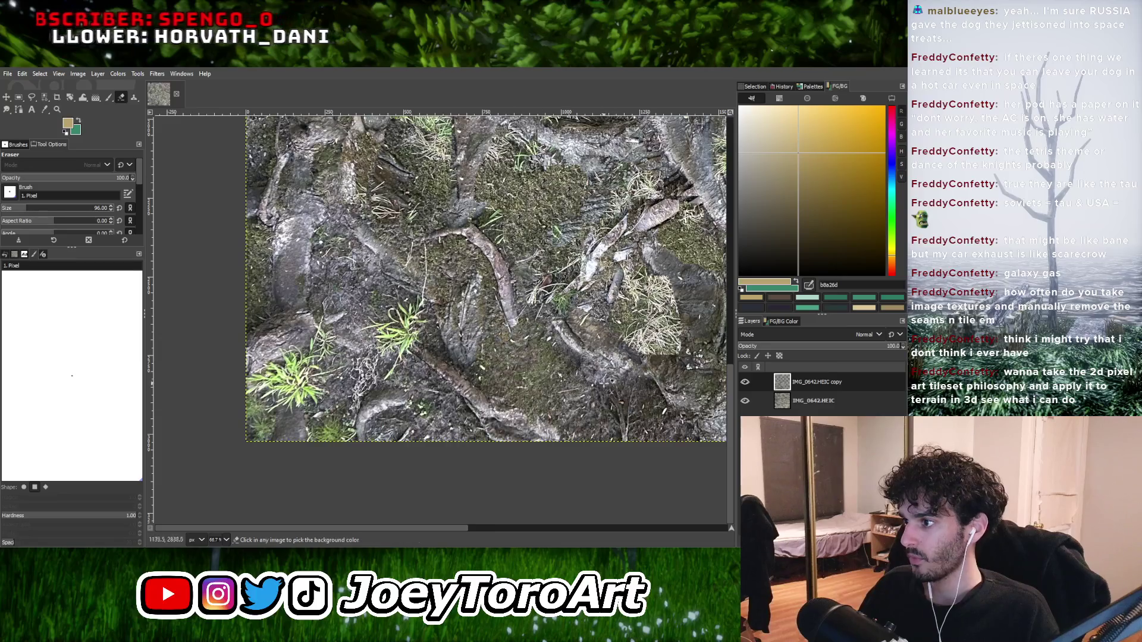
Shrink the eraser to size 83 and erase further strips to reveal grass and twigs.
key("bracketleft")
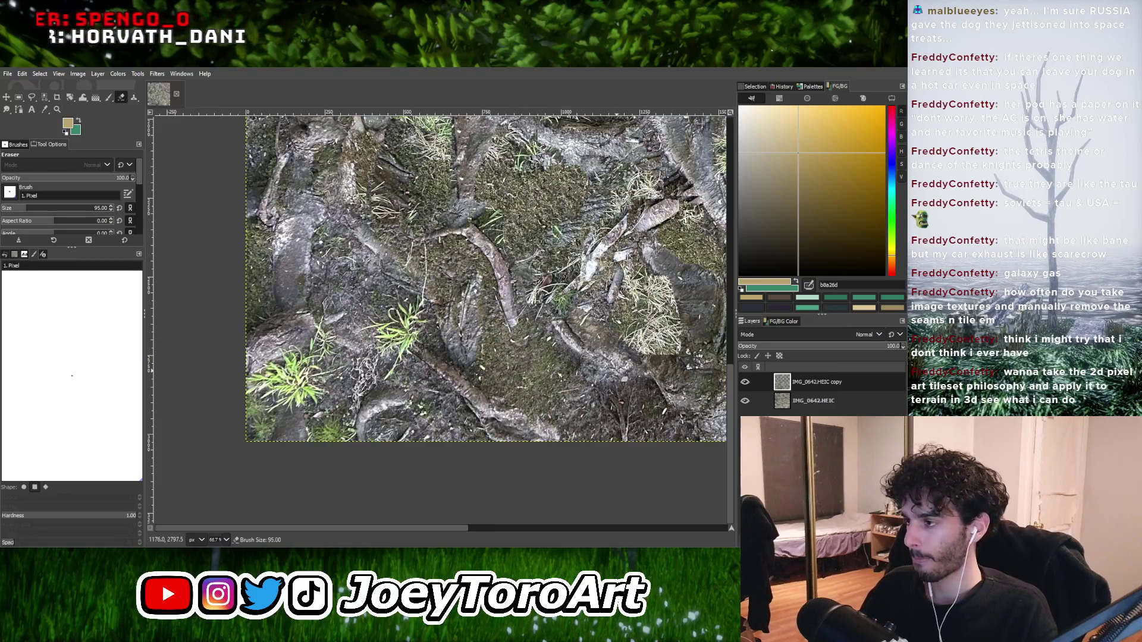
key("bracketleft")
key("bracketleft")
key("bracketleft")
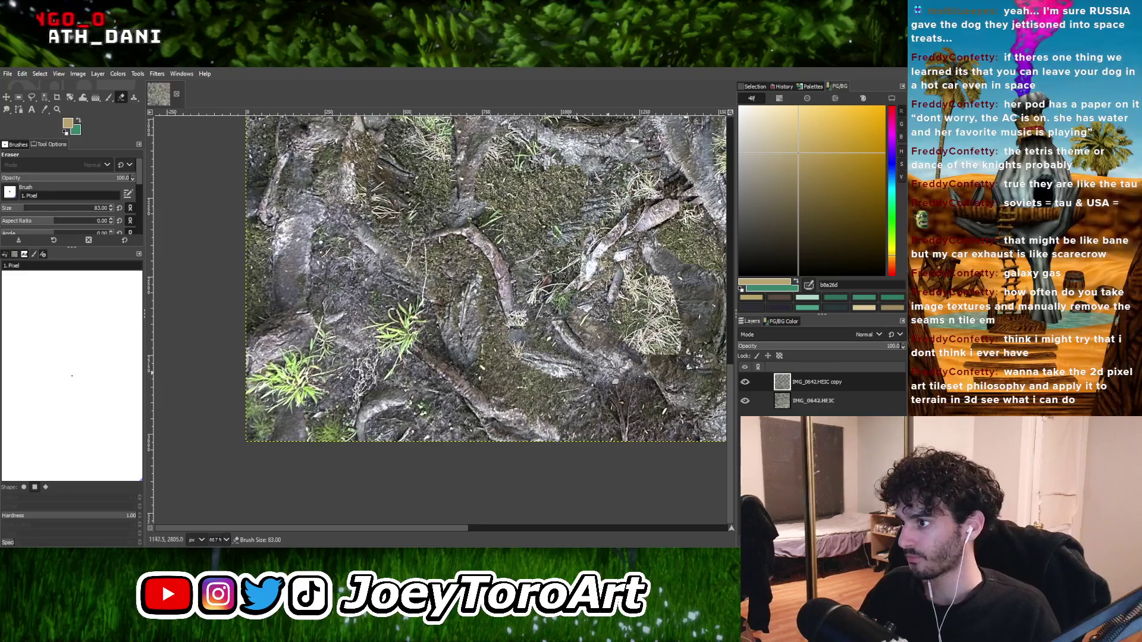
left_click_drag(560, 364, 539, 444)
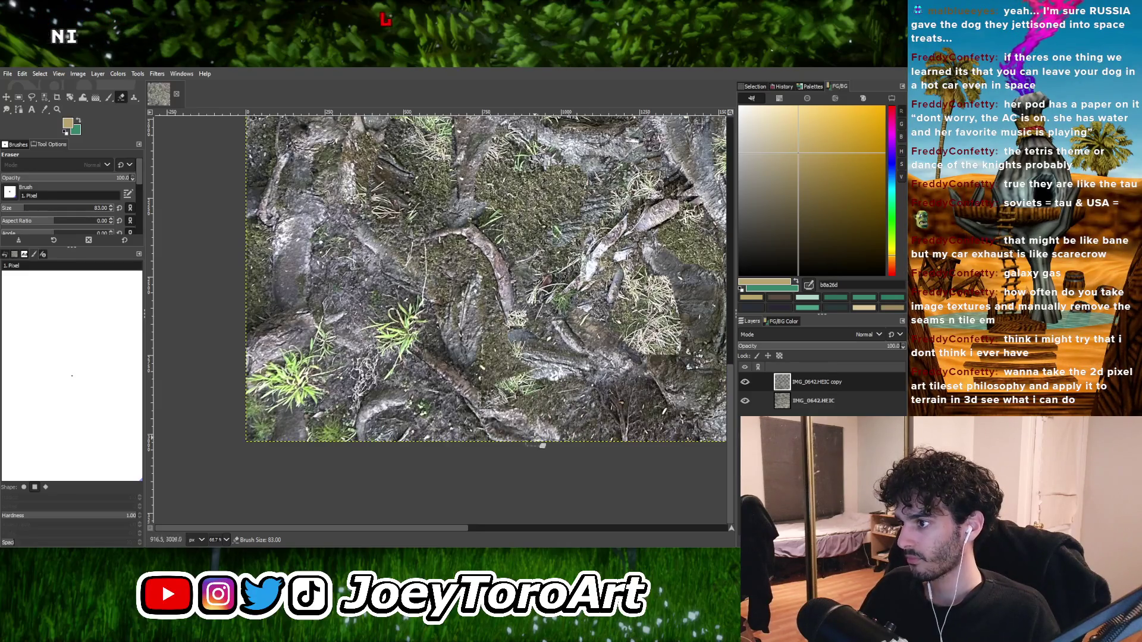
left_click_drag(637, 377, 511, 418)
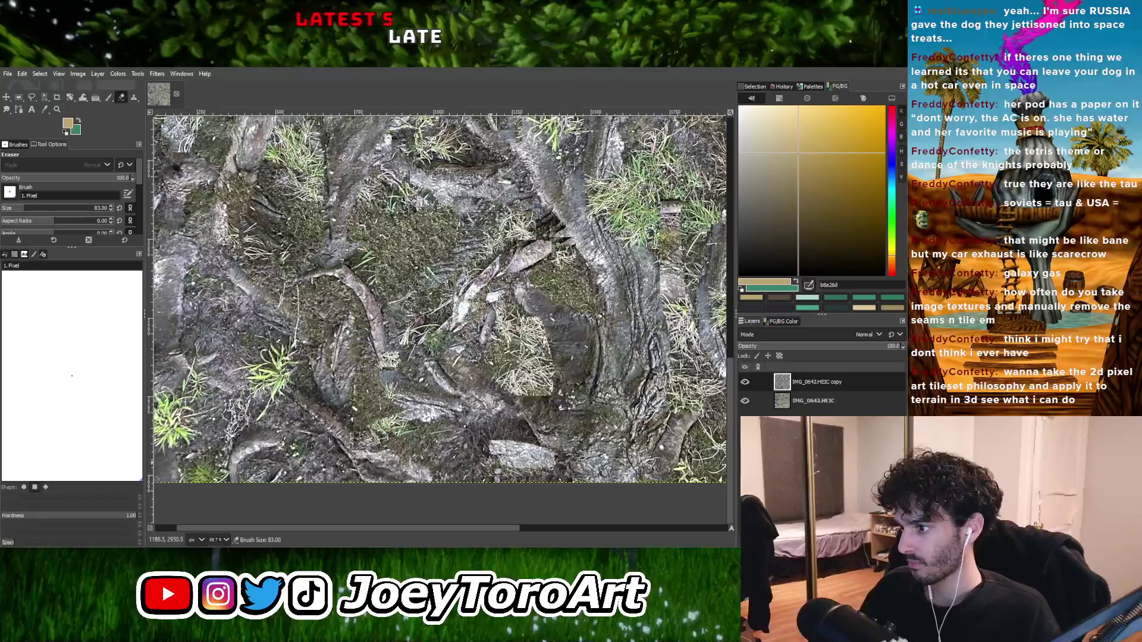
mouse_move(444, 396)
left_mouse_down()
mouse_move(511, 440)
mouse_move(595, 428)
mouse_move(476, 428)
mouse_move(545, 470)
left_mouse_up()
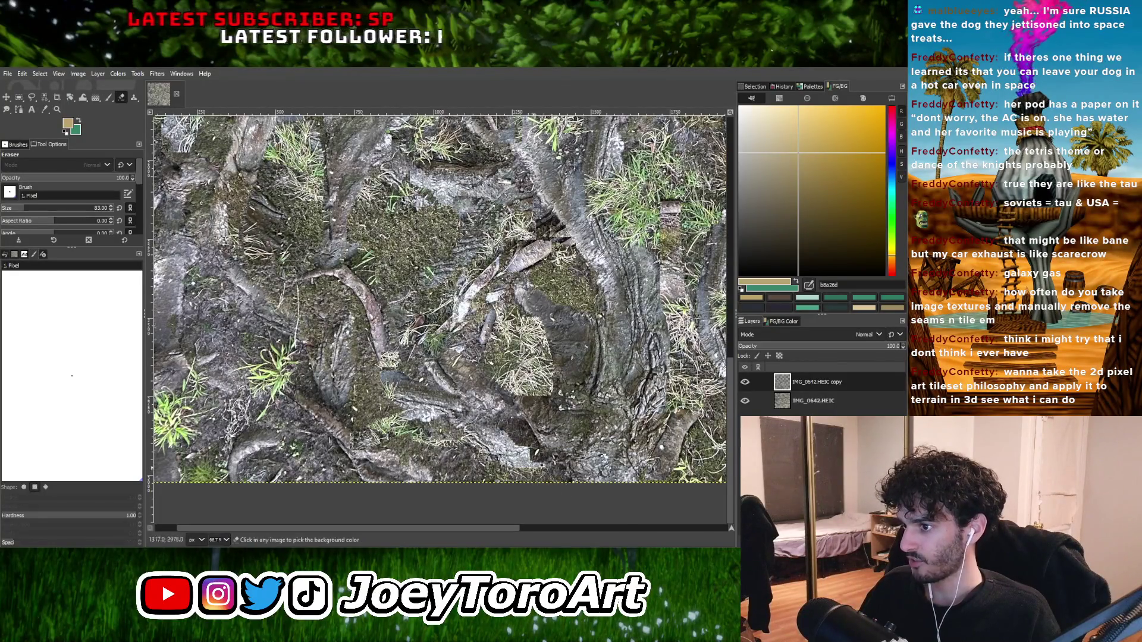
Erase the bottom-left area and more of the top layer to reveal darker ground.
scroll(426, 442, "down", 3, "ctrl")
scroll(425, 442, "up", 3, "ctrl")
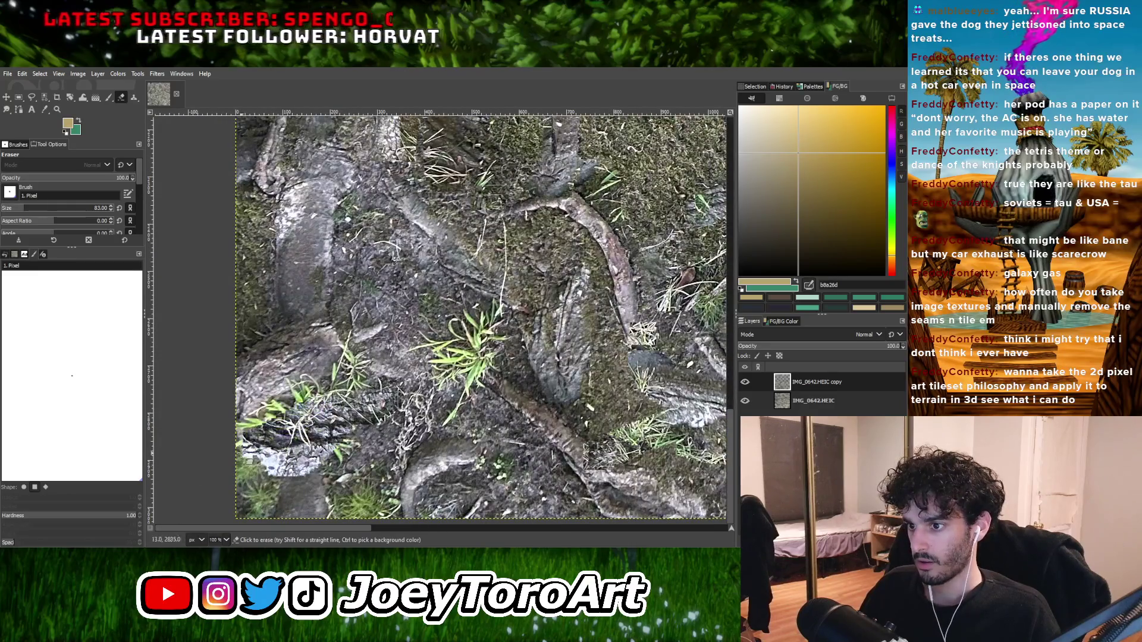
scroll(381, 418, "down", 1, "ctrl")
mouse_move(373, 420)
left_mouse_down()
mouse_move(333, 428)
mouse_move(381, 410)
mouse_move(333, 416)
mouse_move(336, 458)
left_mouse_up()
scroll(416, 380, "down", 2, "ctrl")
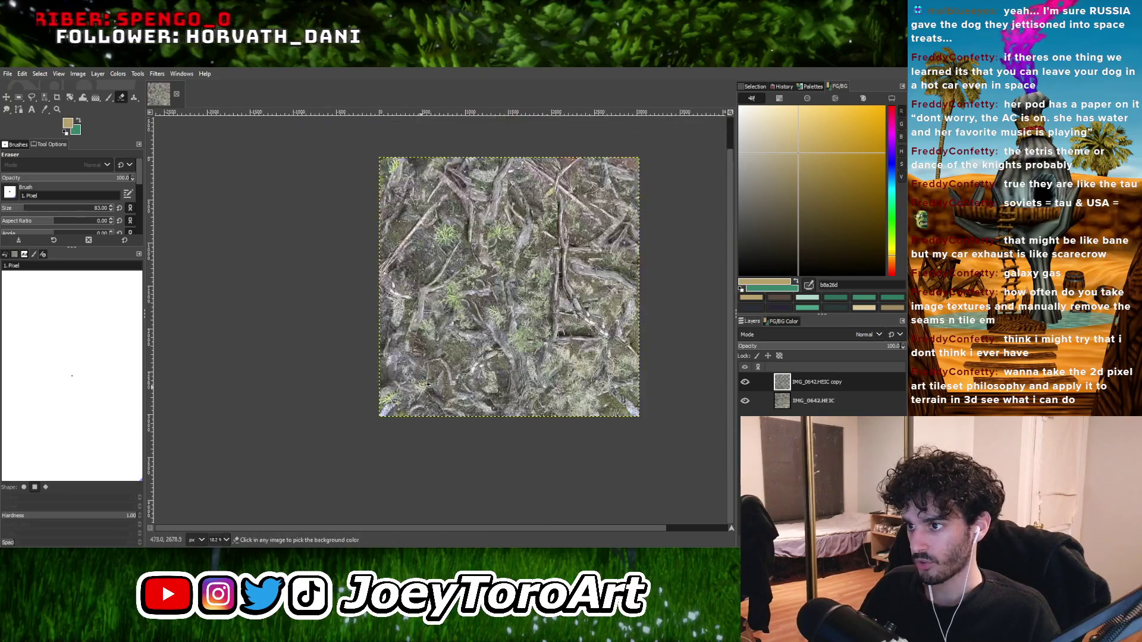
scroll(425, 389, "up", 2, "ctrl")
mouse_move(425, 390)
left_mouse_down()
mouse_move(407, 416)
mouse_move(410, 357)
mouse_move(510, 391)
mouse_move(458, 323)
left_mouse_up()
scroll(486, 336, "down", 3, "ctrl")
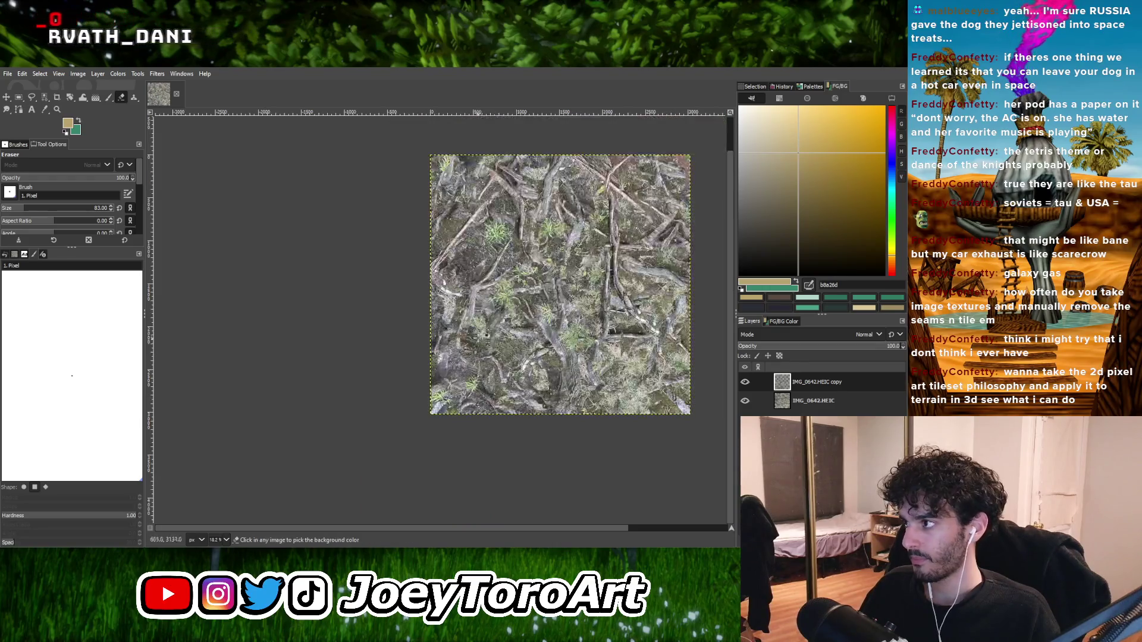
scroll(522, 325, "down", 1, "ctrl")
scroll(604, 300, "up", 3, "ctrl")
scroll(609, 296, "down", 1, "ctrl")
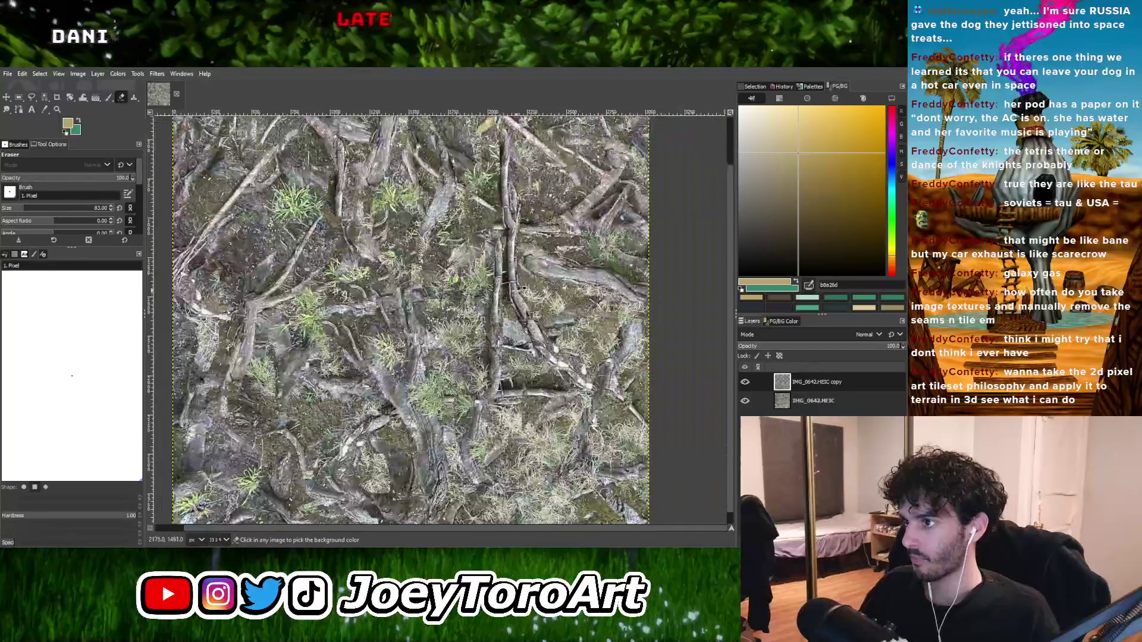
scroll(521, 291, "down", 2, "ctrl")
scroll(438, 327, "up", 2)
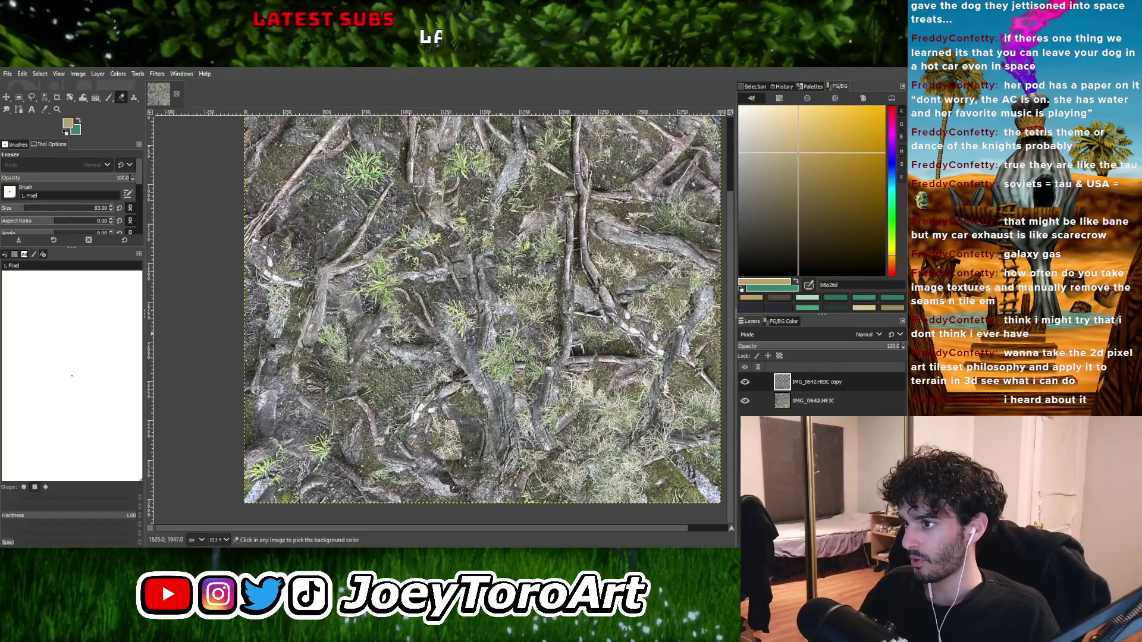
scroll(507, 330, "up", 2, "ctrl")
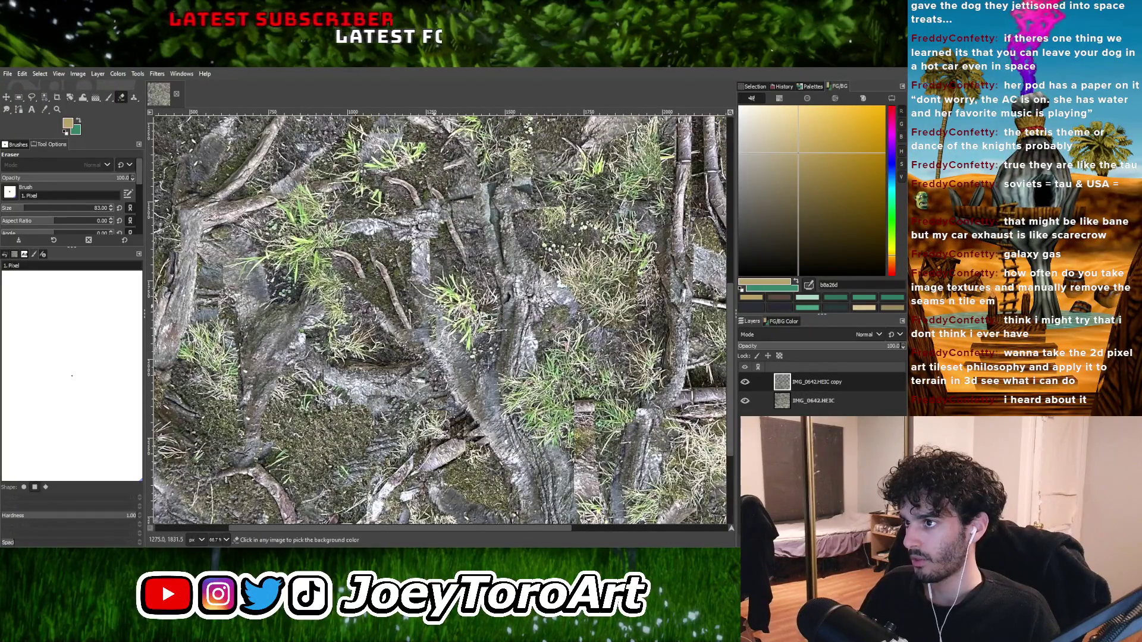
scroll(426, 262, "down", 4, "ctrl")
scroll(492, 344, "up", 2, "ctrl")
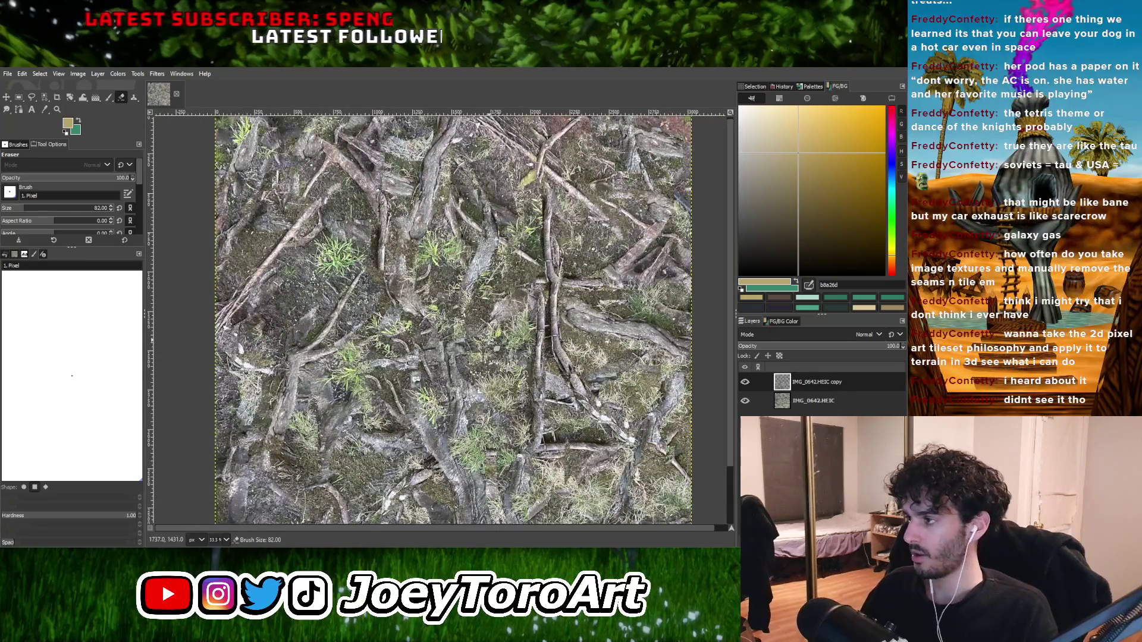
Reduce the brush to size 56 and pick a clone source on the ground texture.
key("bracketleft")
key("bracketleft")
key("bracketleft")
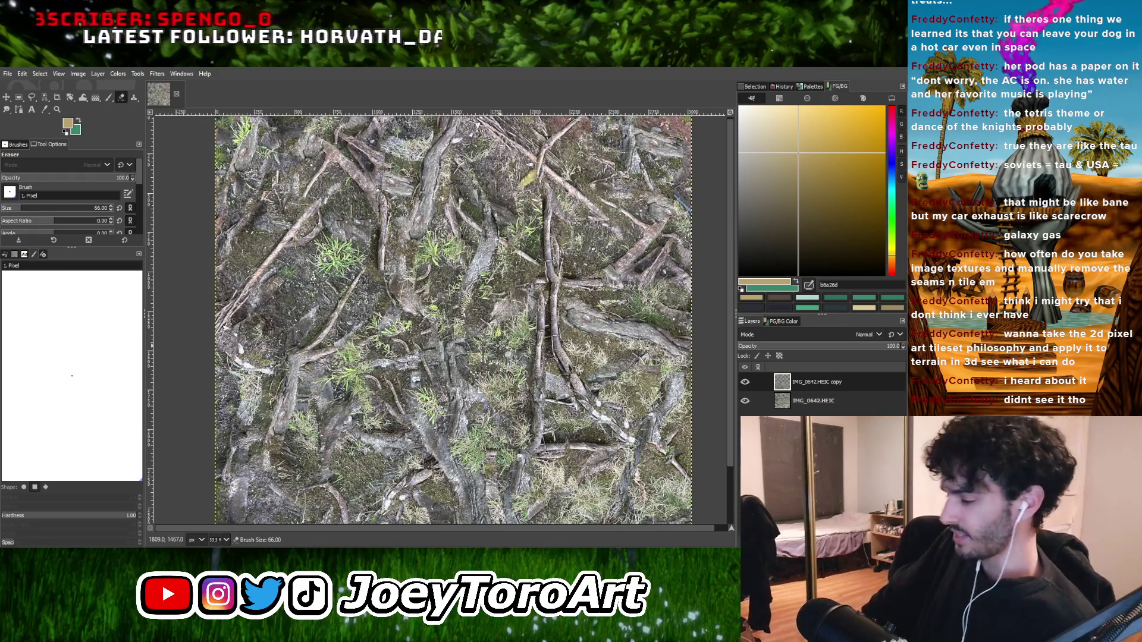
key("bracketleft")
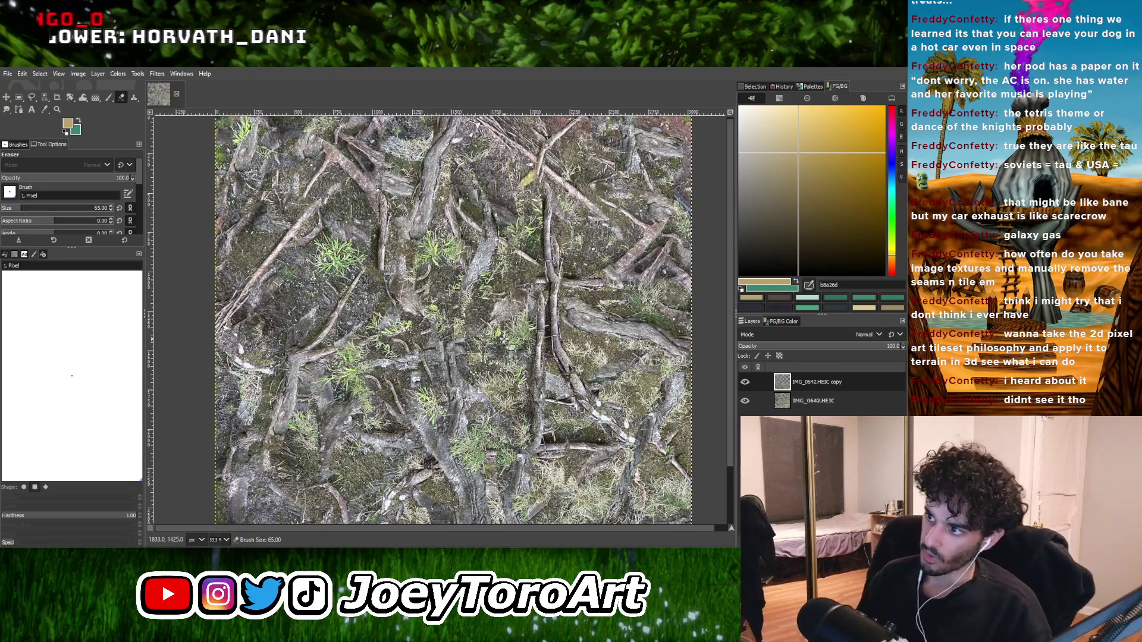
key("bracketleft")
key("bracketleft")
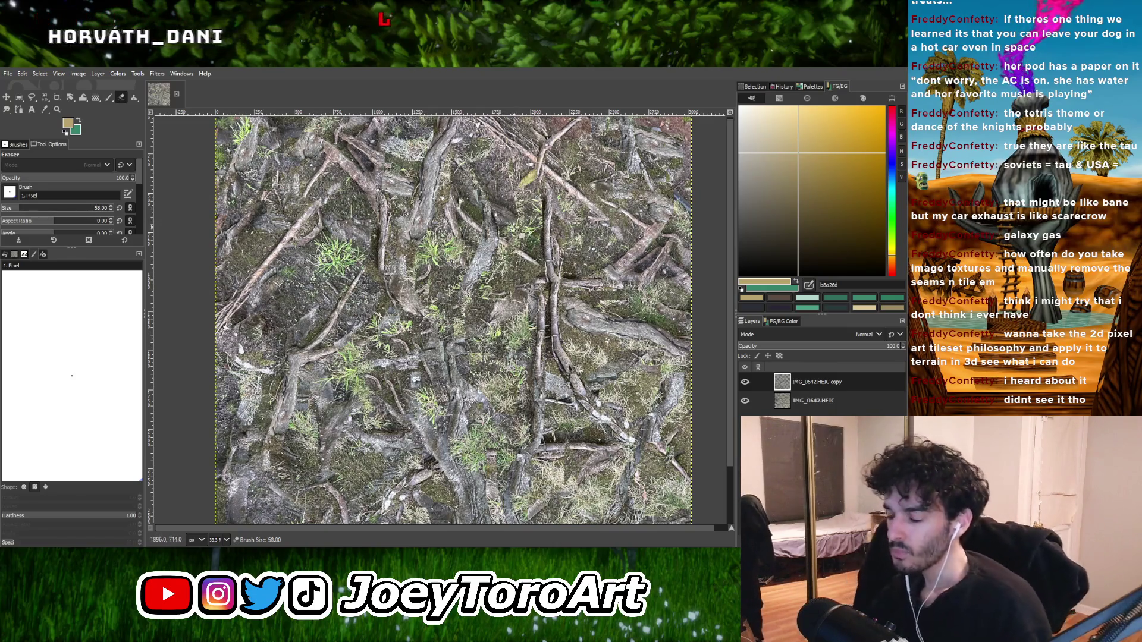
key("bracketleft")
key("bracketleft")
scroll(493, 346, "up", 4)
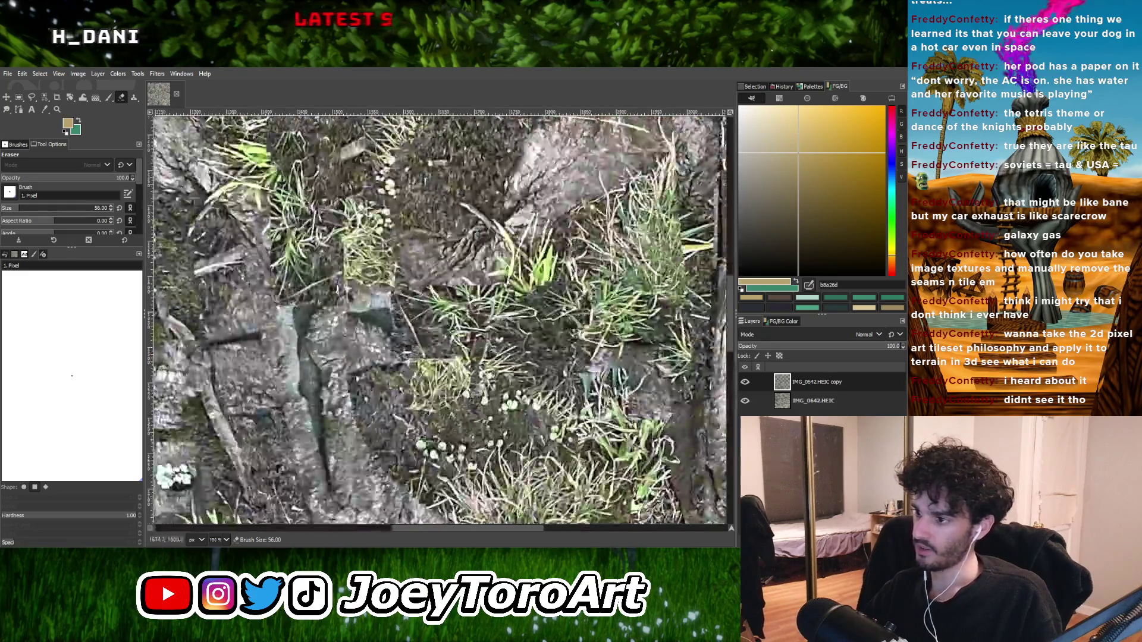
scroll(378, 369, "down", 2)
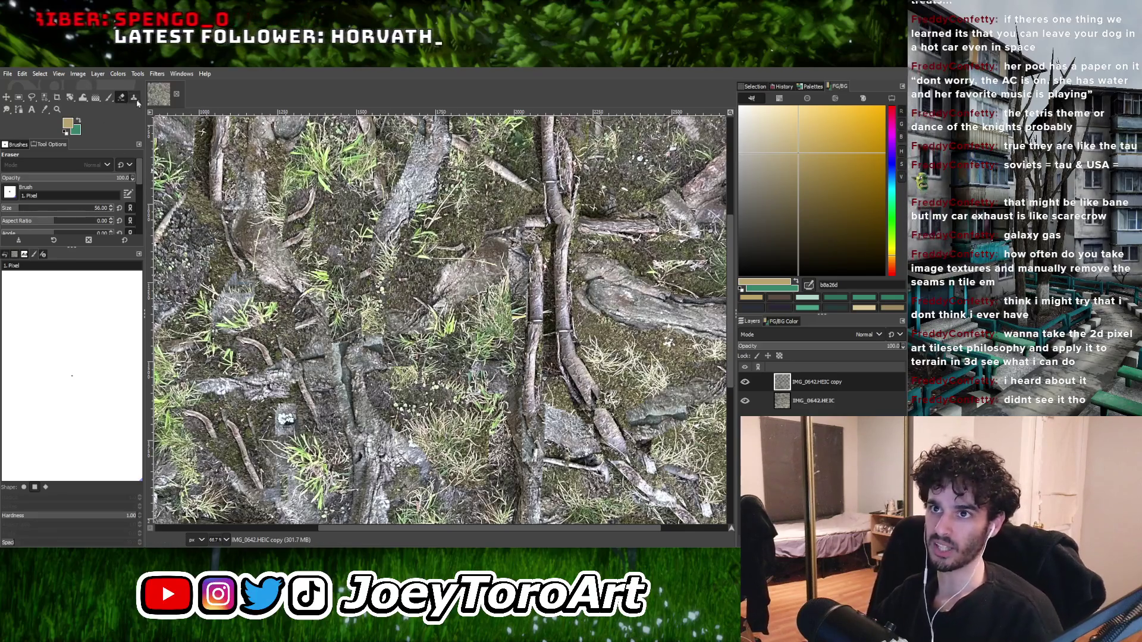
left_click(370, 453, "ctrl")
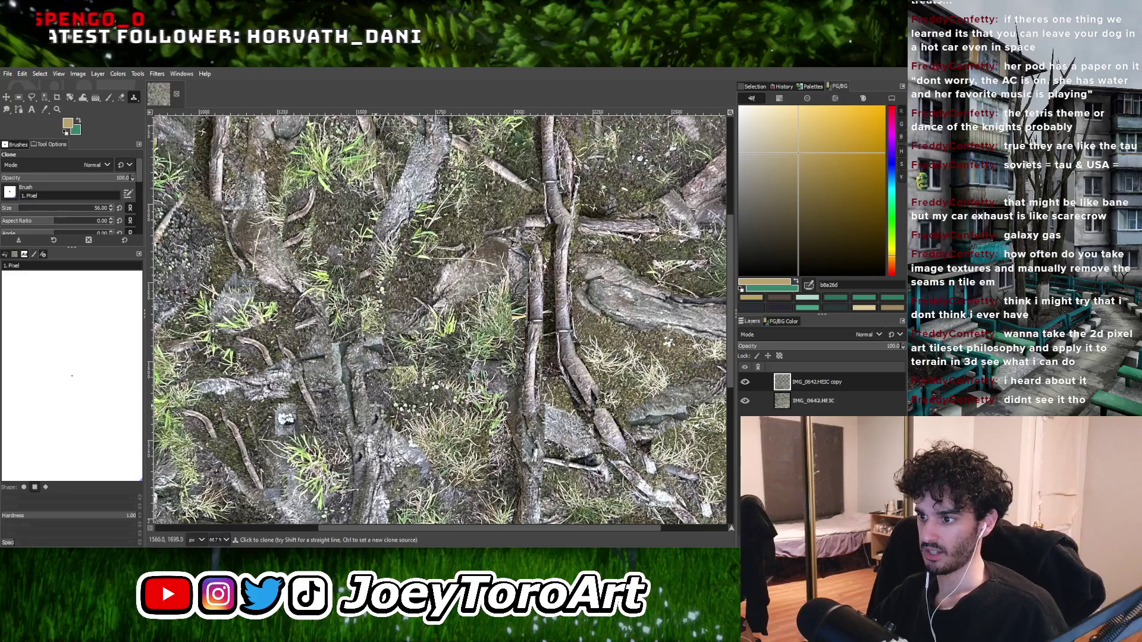
Undo to remove the IMG_0642.HEIC copy layer and inspect the texture seams.
scroll(381, 357, "down", 1, "ctrl")
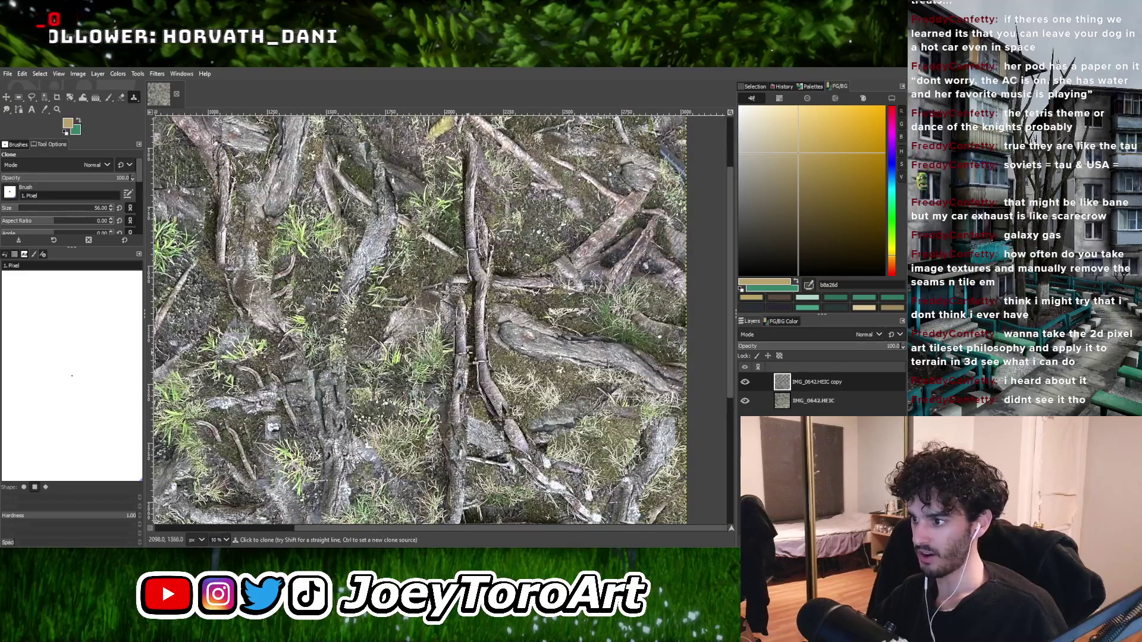
scroll(473, 354, "down", 1, "ctrl")
scroll(369, 356, "up", 1, "ctrl")
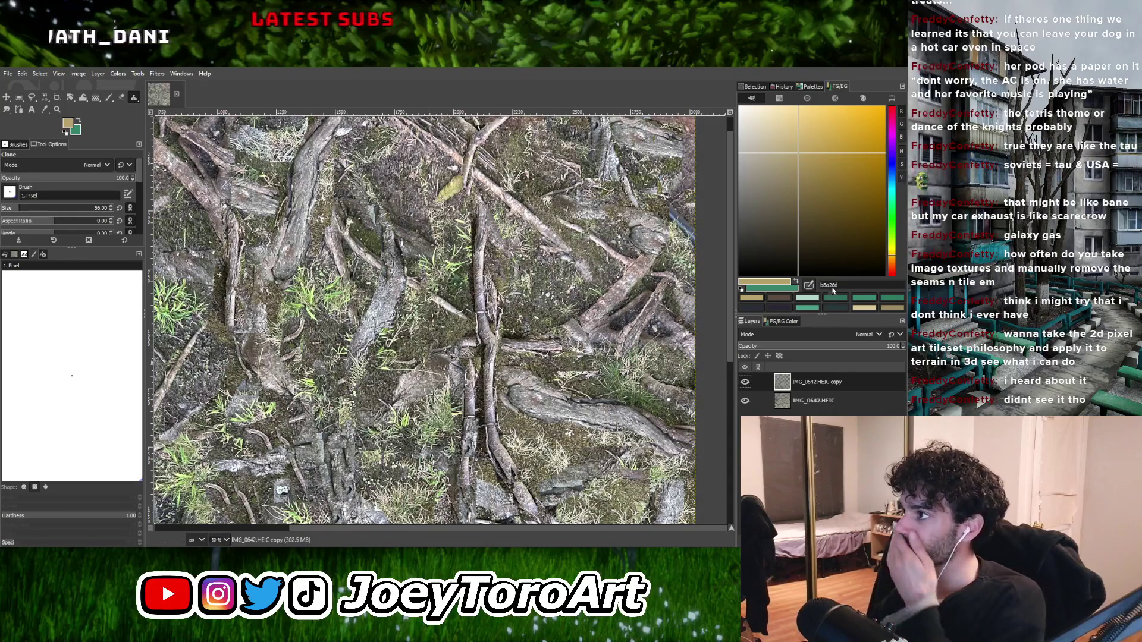
key("ctrl+z")
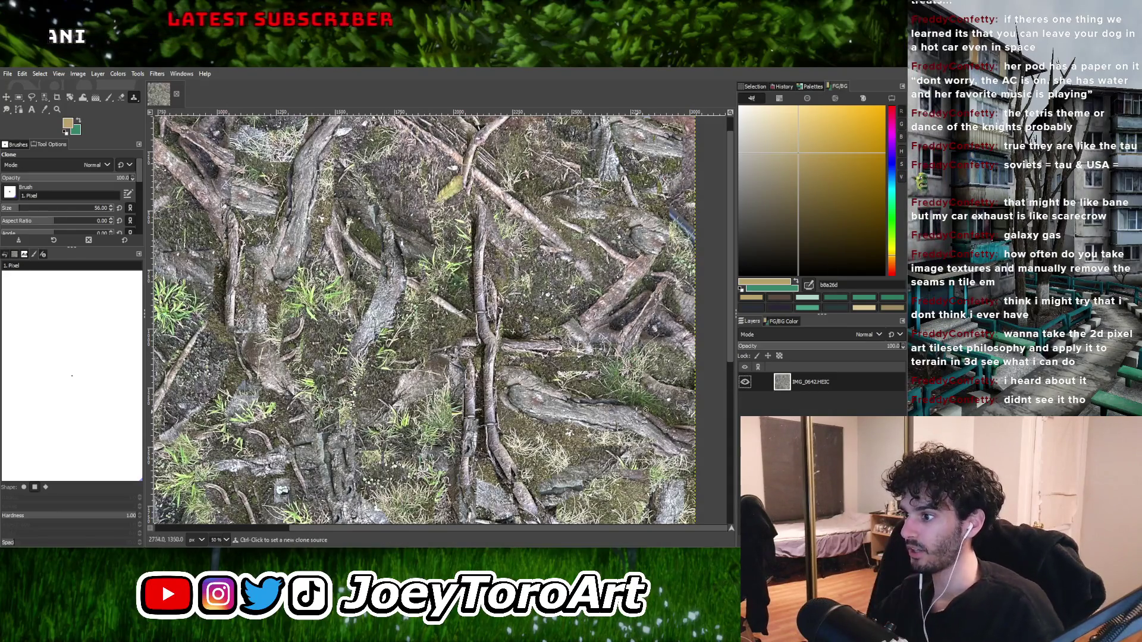
scroll(509, 321, "down", 1, "ctrl")
scroll(548, 360, "up", 1, "ctrl")
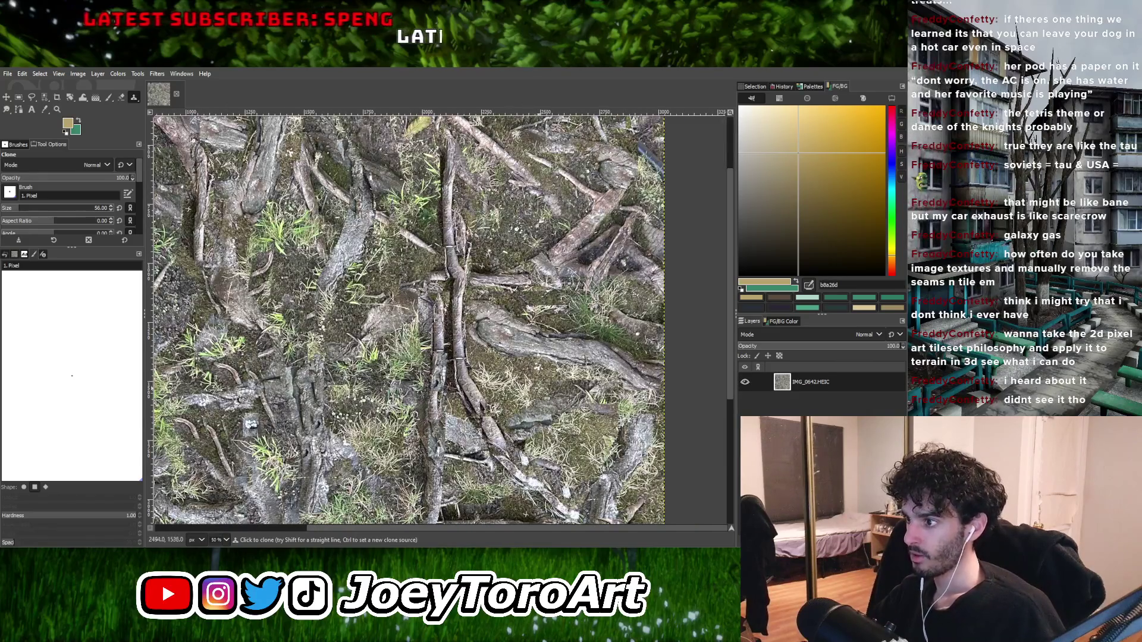
scroll(559, 416, "down", 2, "ctrl")
scroll(466, 454, "up", 1, "ctrl")
scroll(469, 464, "up", 2, "ctrl")
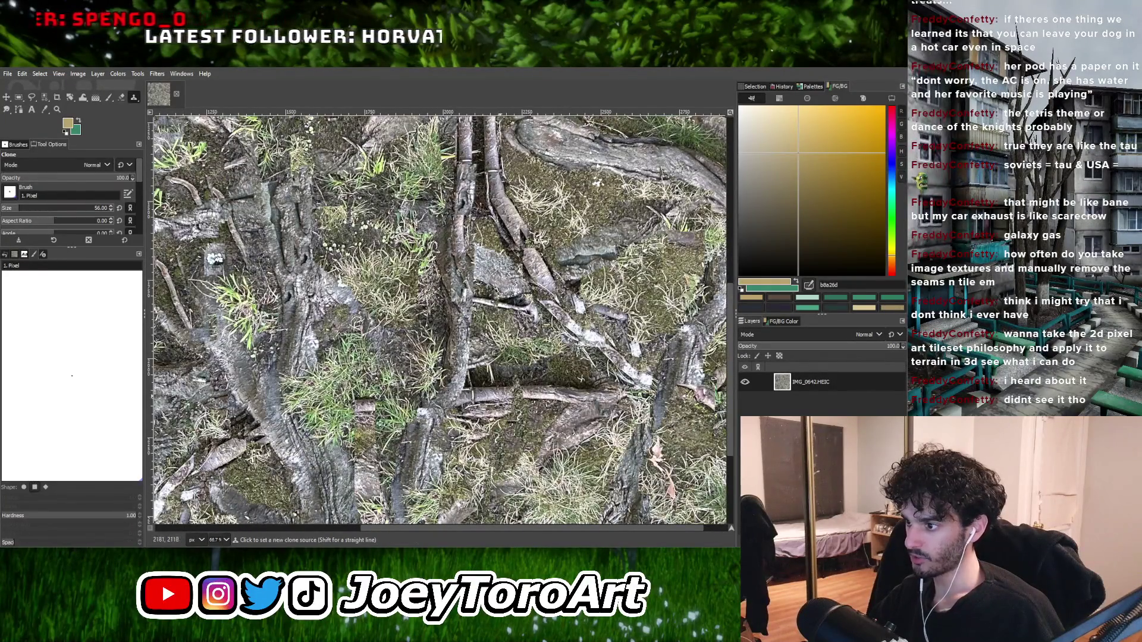
scroll(523, 437, "up", 1, "ctrl")
scroll(547, 440, "down", 2, "ctrl")
scroll(560, 442, "up", 1, "ctrl")
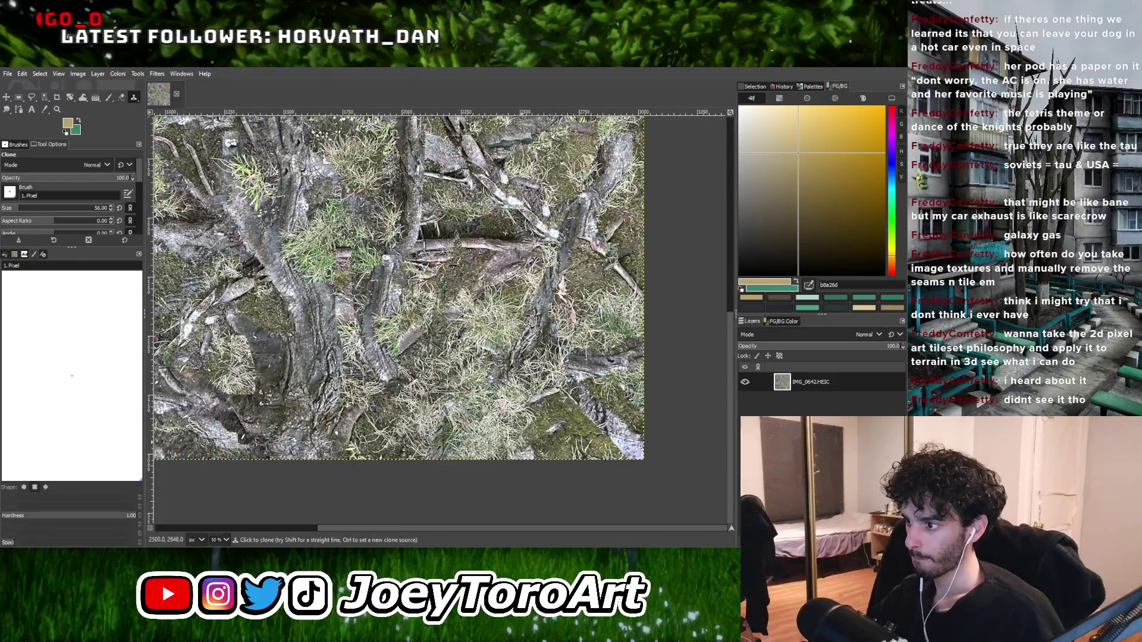
scroll(532, 445, "down", 3, "ctrl")
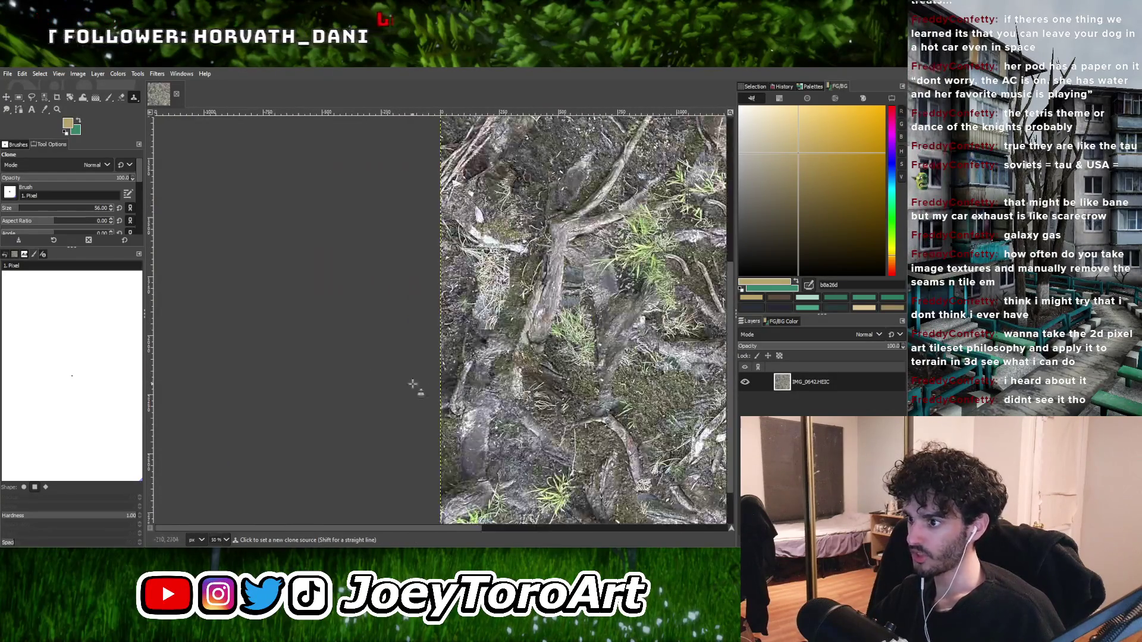
scroll(533, 443, "up", 3, "ctrl")
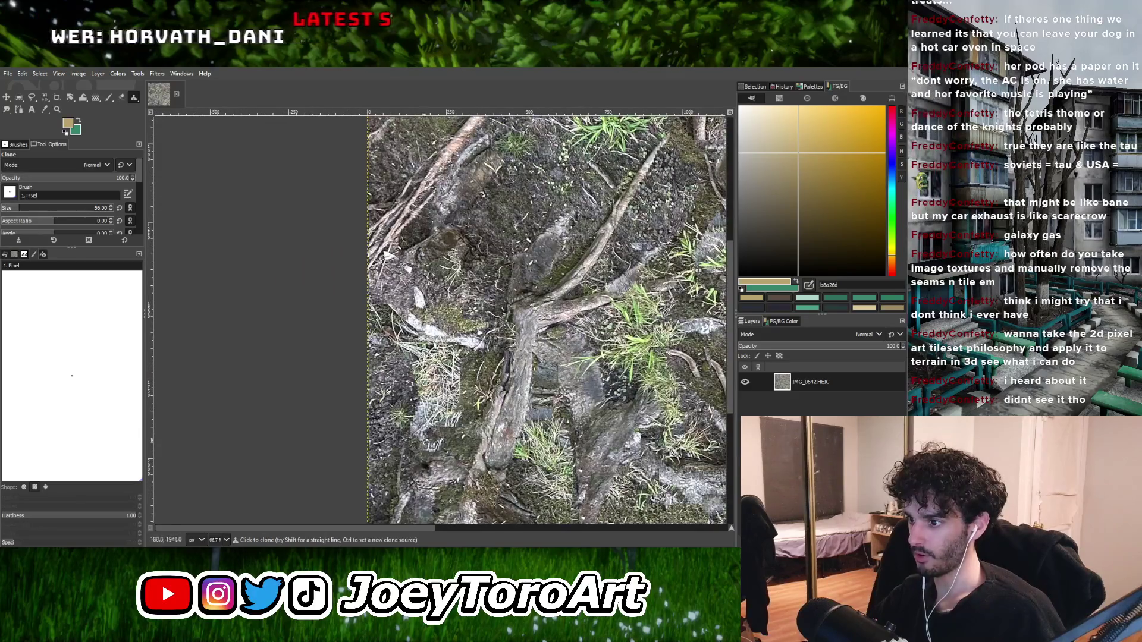
Set a new clone source and clone over the seams, zooming in and out to check.
left_click(451, 455, "ctrl")
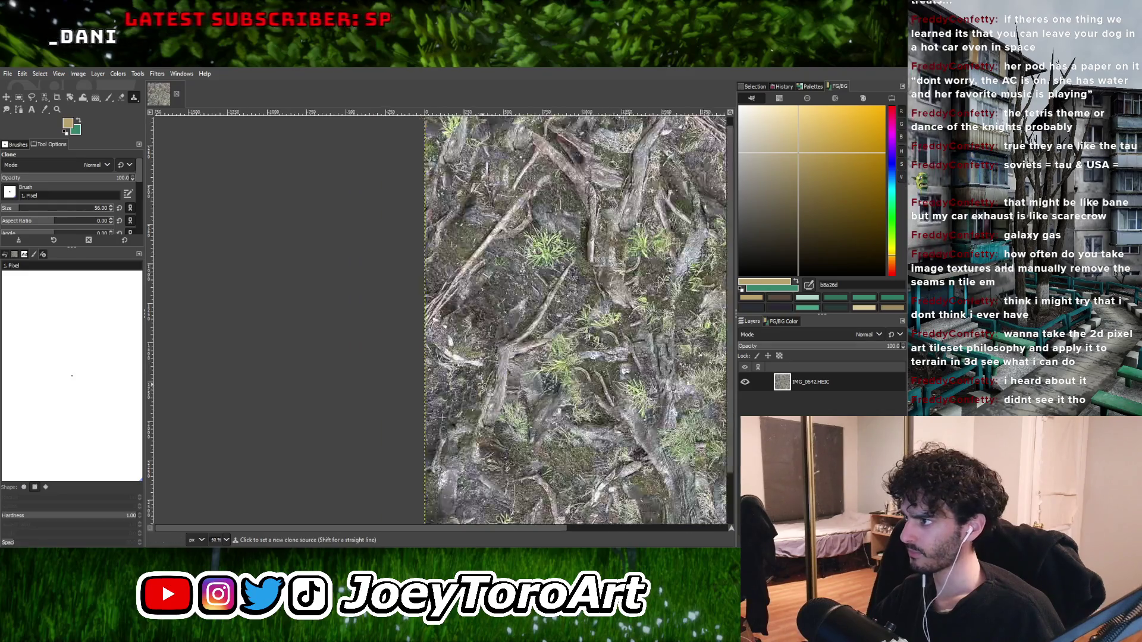
scroll(474, 377, "down", 1, "ctrl")
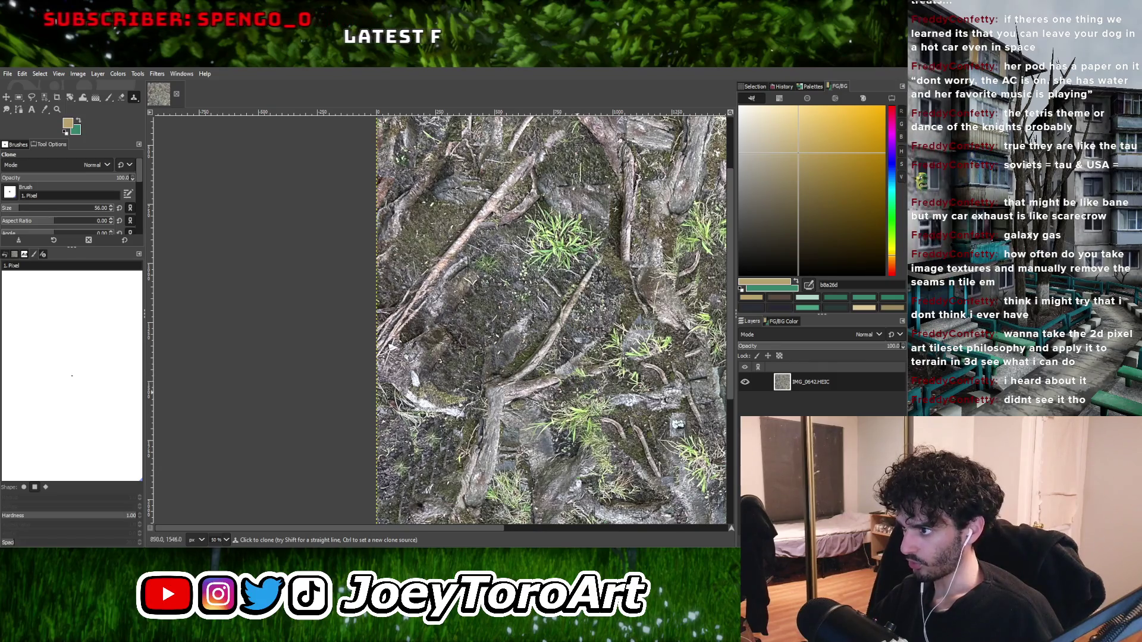
scroll(589, 395, "down", 1, "ctrl")
scroll(592, 401, "up", 1, "ctrl")
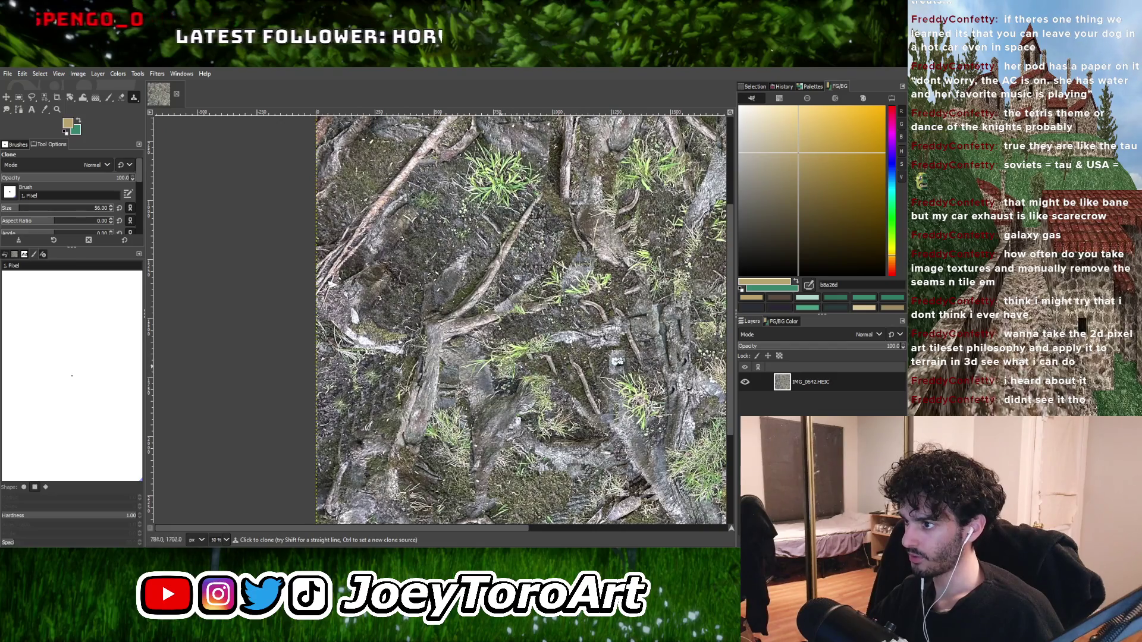
scroll(544, 262, "down", 1, "ctrl")
scroll(544, 262, "up", 1, "ctrl")
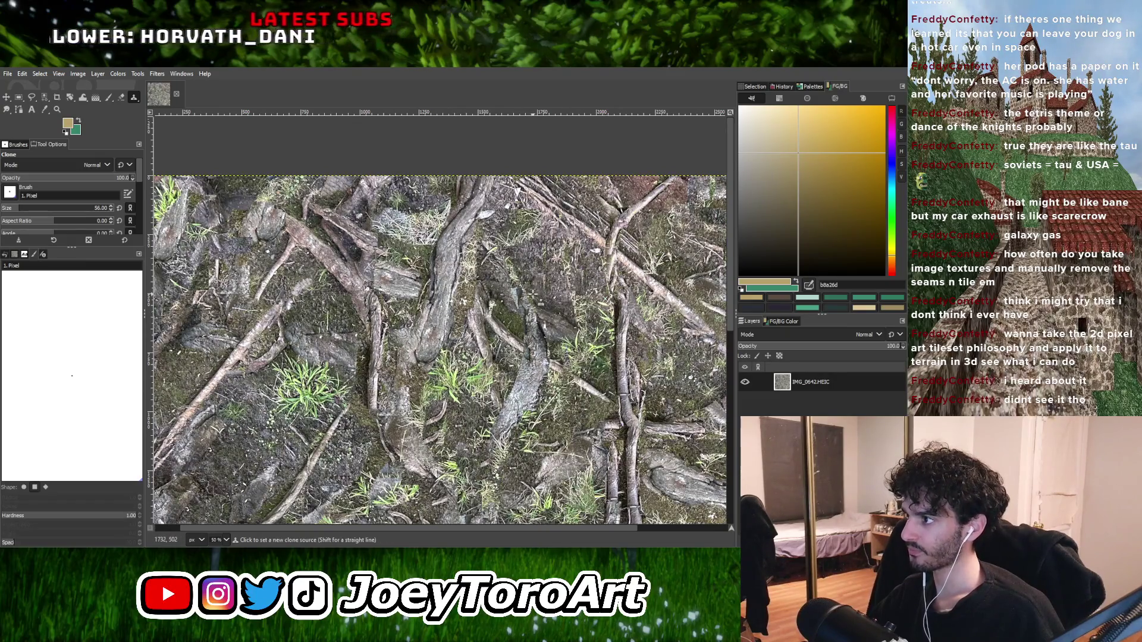
scroll(532, 294, "down", 1, "ctrl")
scroll(476, 321, "up", 1, "ctrl")
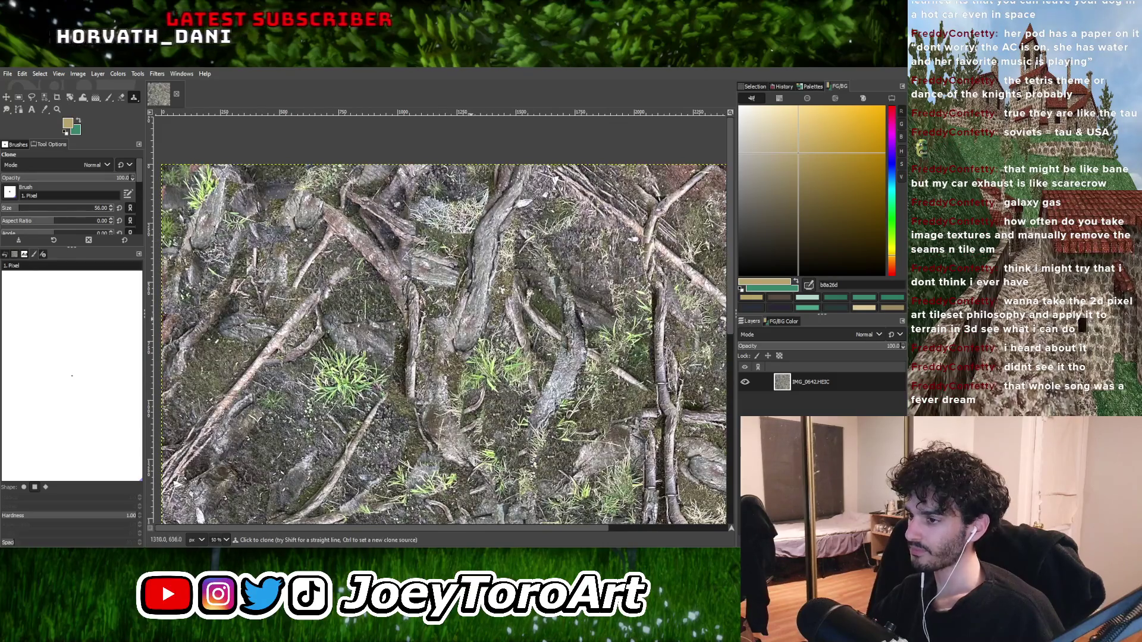
scroll(487, 266, "down", 1, "ctrl")
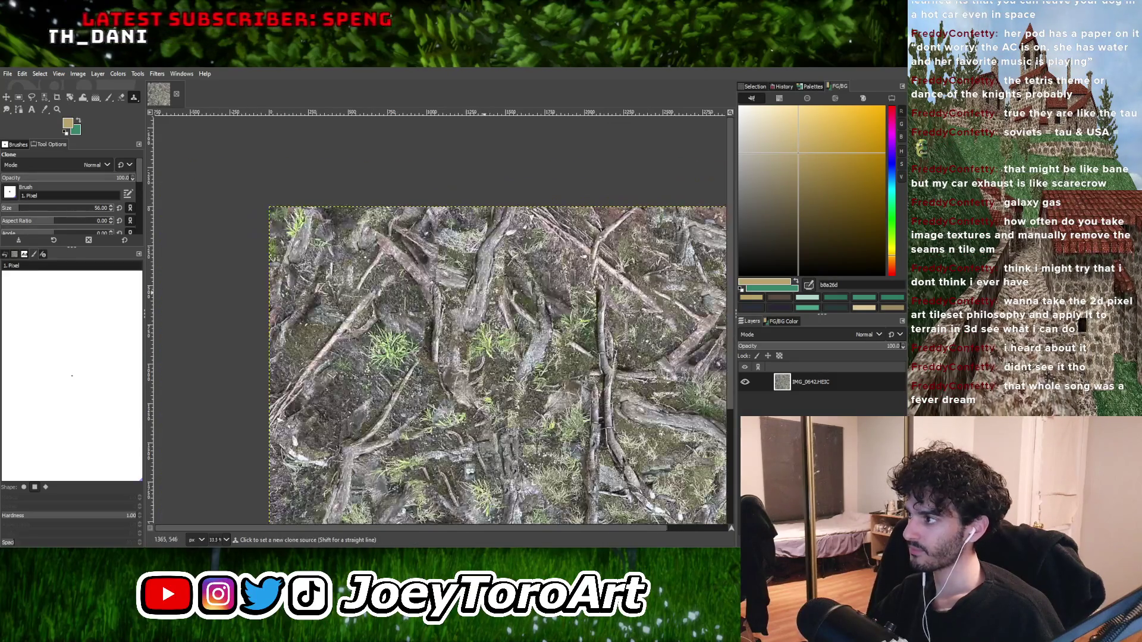
scroll(484, 292, "up", 1, "ctrl")
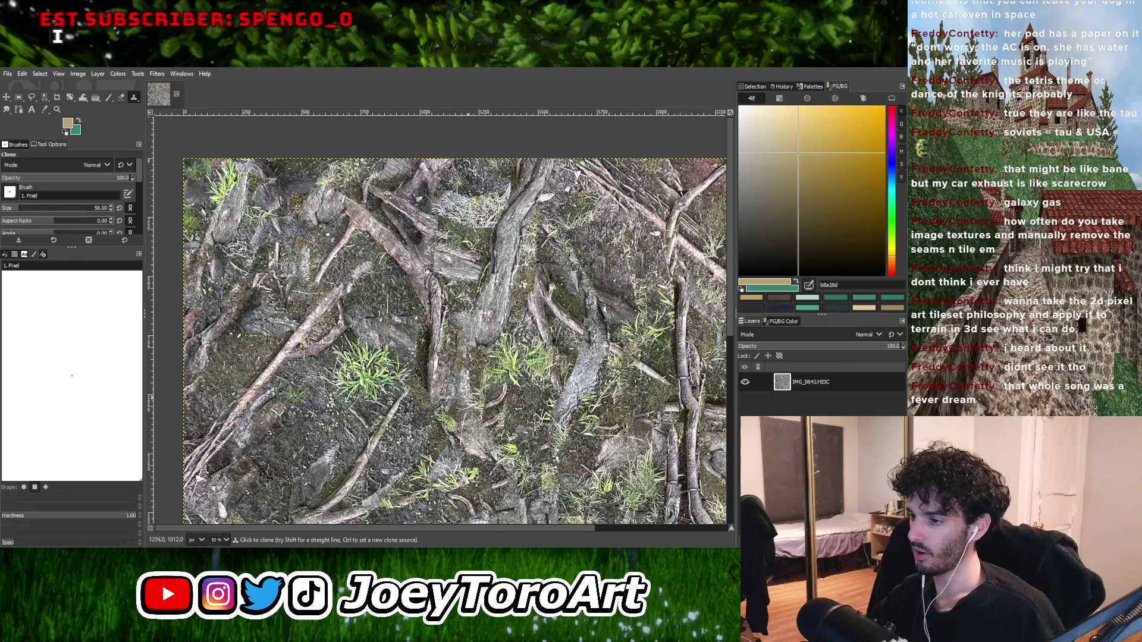
scroll(483, 391, "down", 1, "ctrl")
scroll(448, 399, "up", 1, "ctrl")
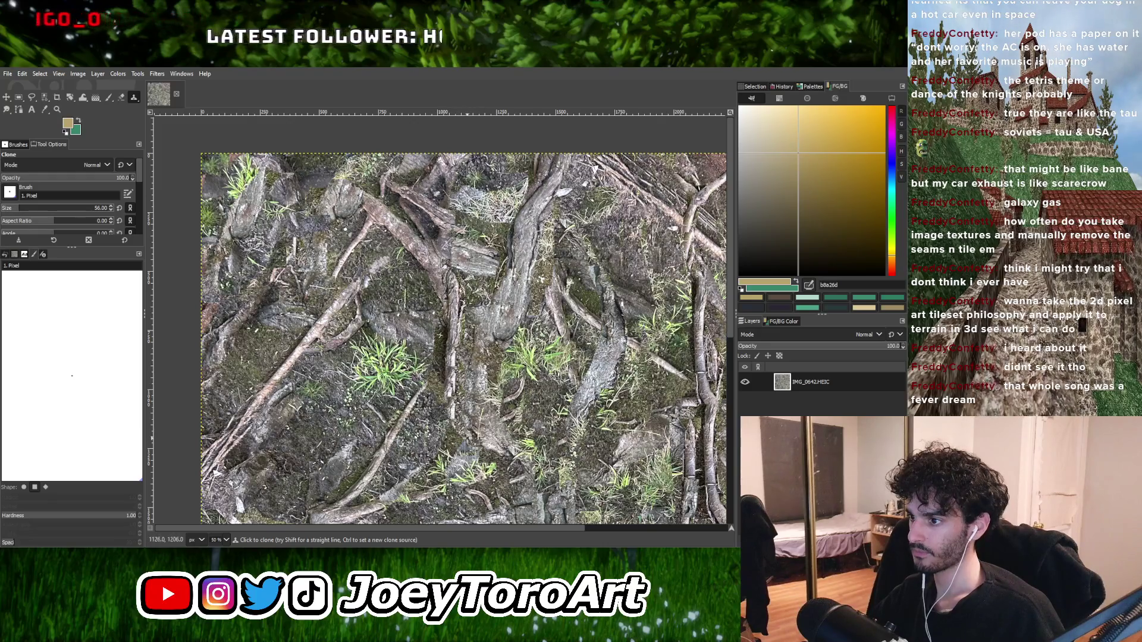
scroll(497, 440, "down", 3, "ctrl")
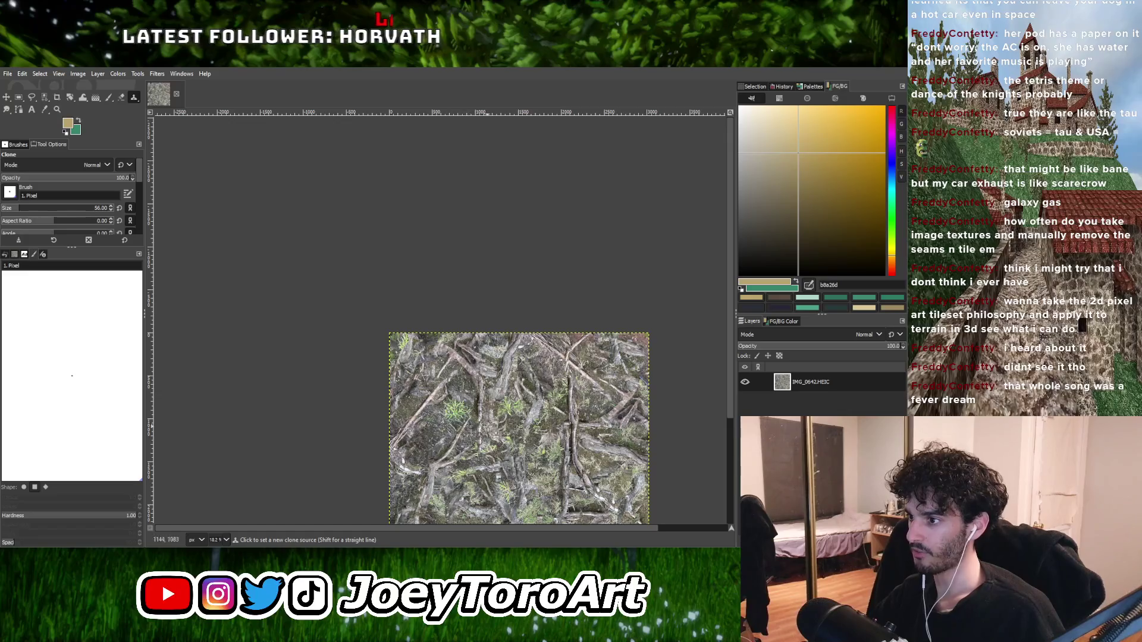
scroll(488, 425, "up", 3, "ctrl")
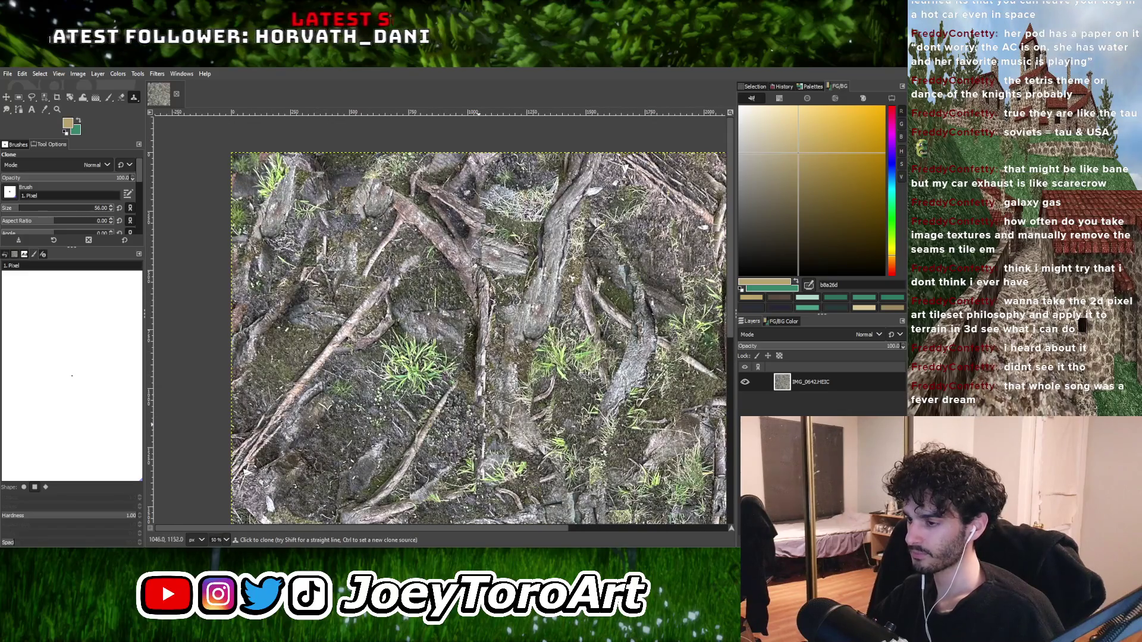
Set another clone source and touch up the remaining seams while zooming to check them.
left_click(398, 420, "ctrl")
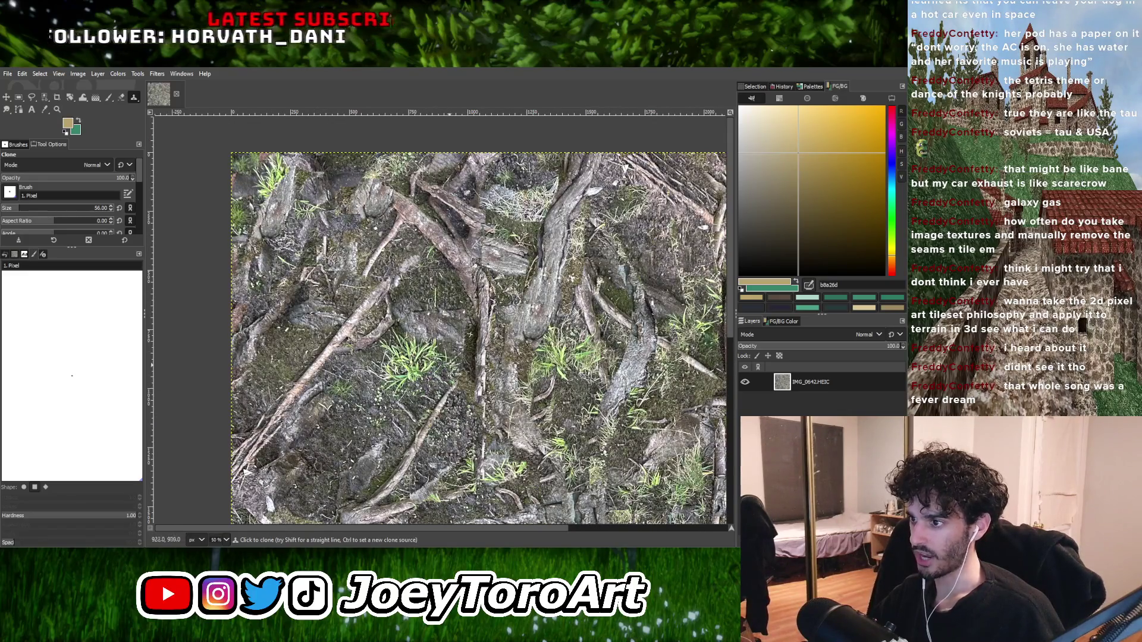
scroll(360, 238, "down", 1, "ctrl")
scroll(318, 263, "up", 2, "ctrl")
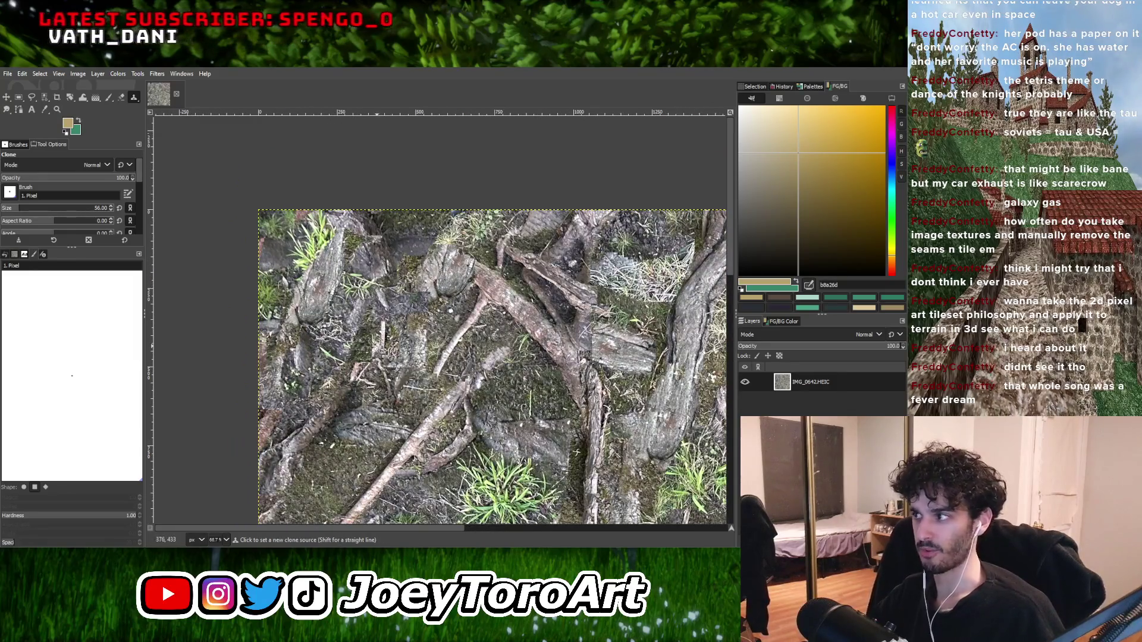
scroll(279, 285, "down", 4, "ctrl")
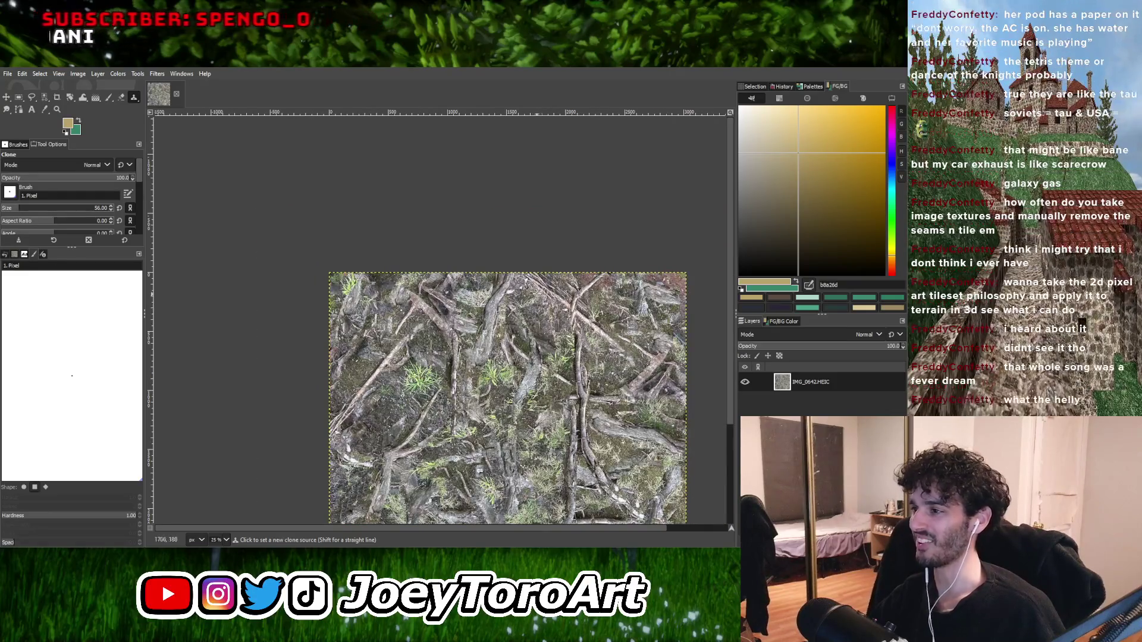
scroll(537, 321, "up", 1, "ctrl")
scroll(537, 321, "up", 2, "ctrl")
scroll(535, 363, "down", 3, "ctrl")
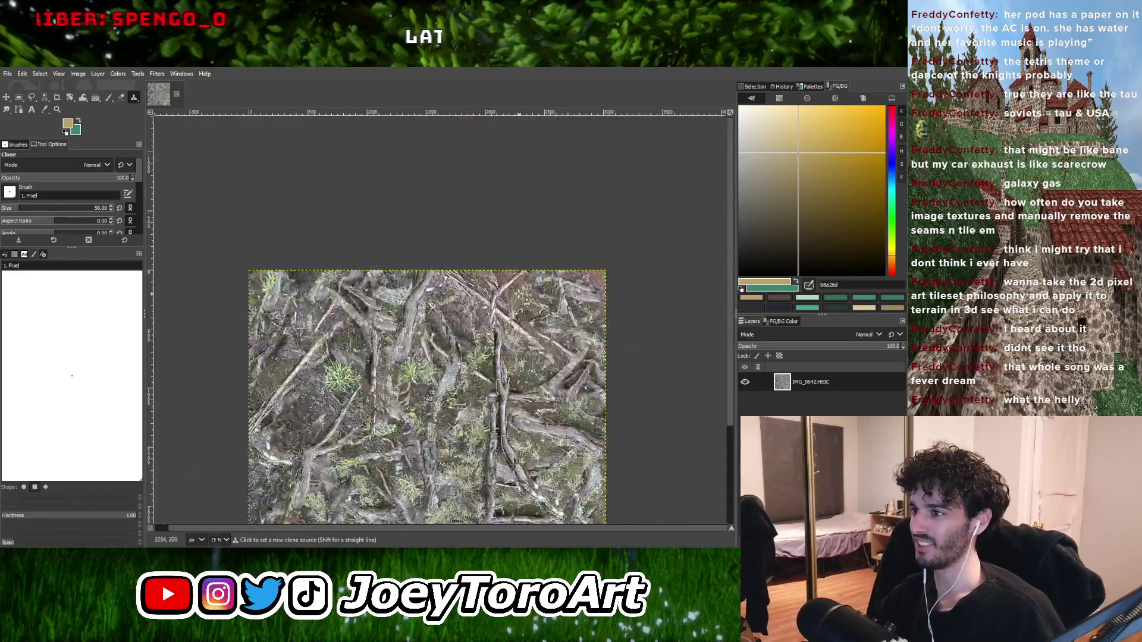
scroll(520, 300, "up", 5, "ctrl")
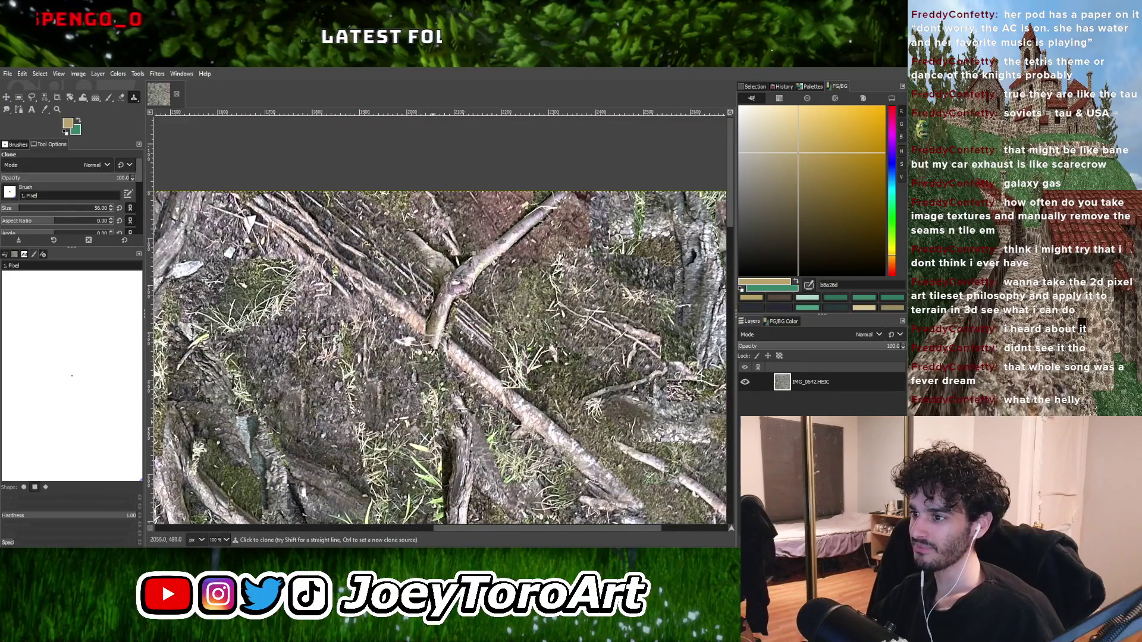
scroll(423, 380, "down", 1, "ctrl")
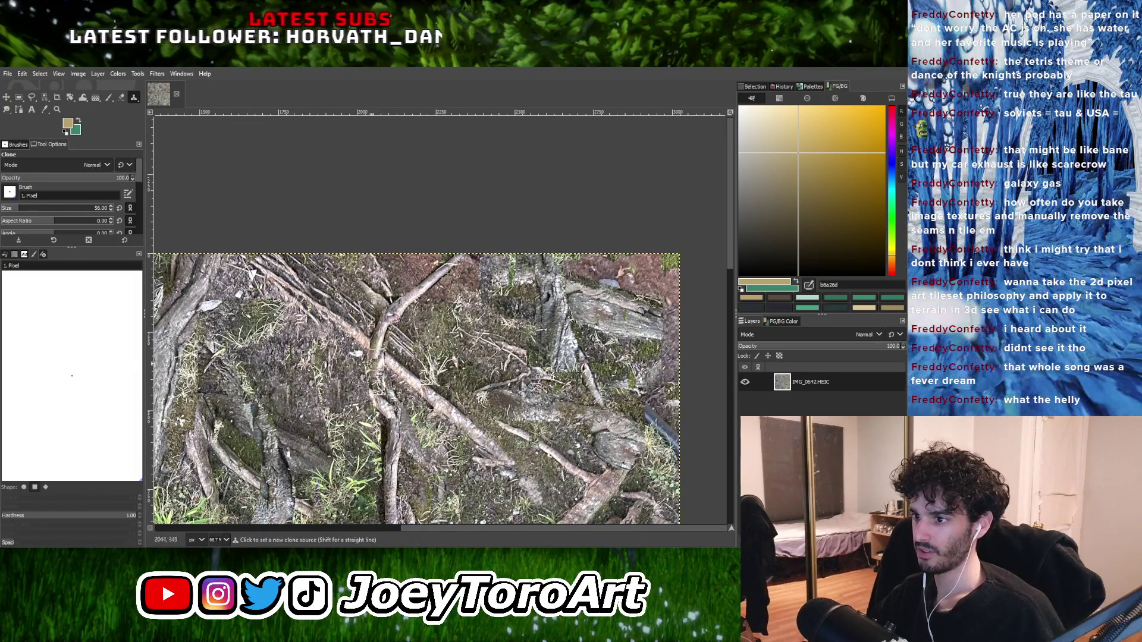
scroll(379, 396, "down", 1, "ctrl")
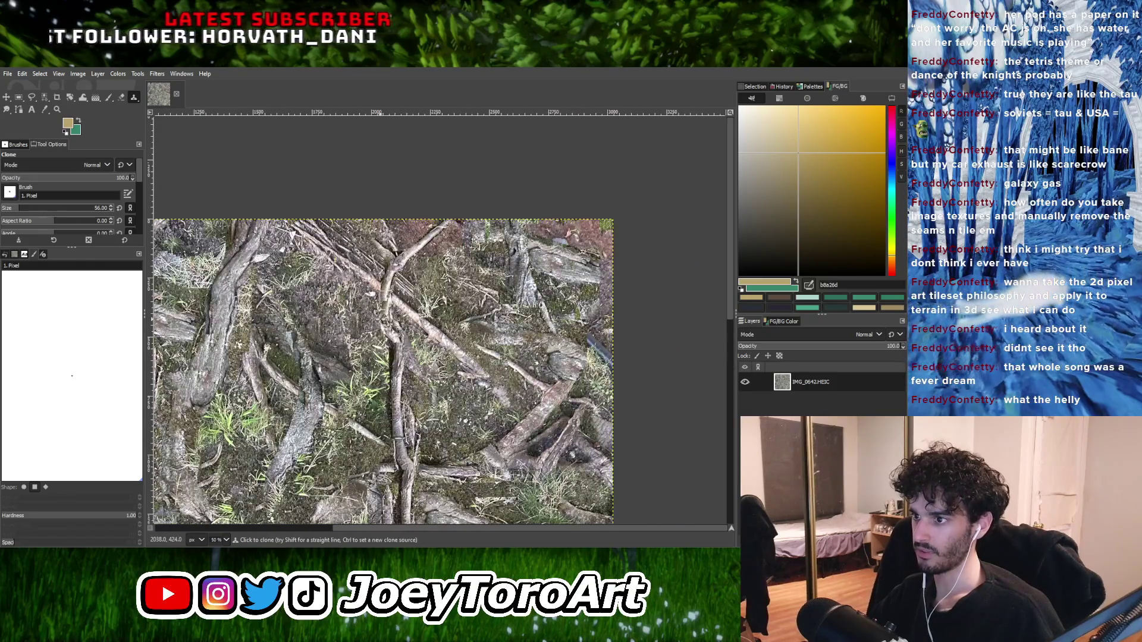
scroll(356, 369, "down", 1, "ctrl")
scroll(355, 368, "up", 1, "ctrl")
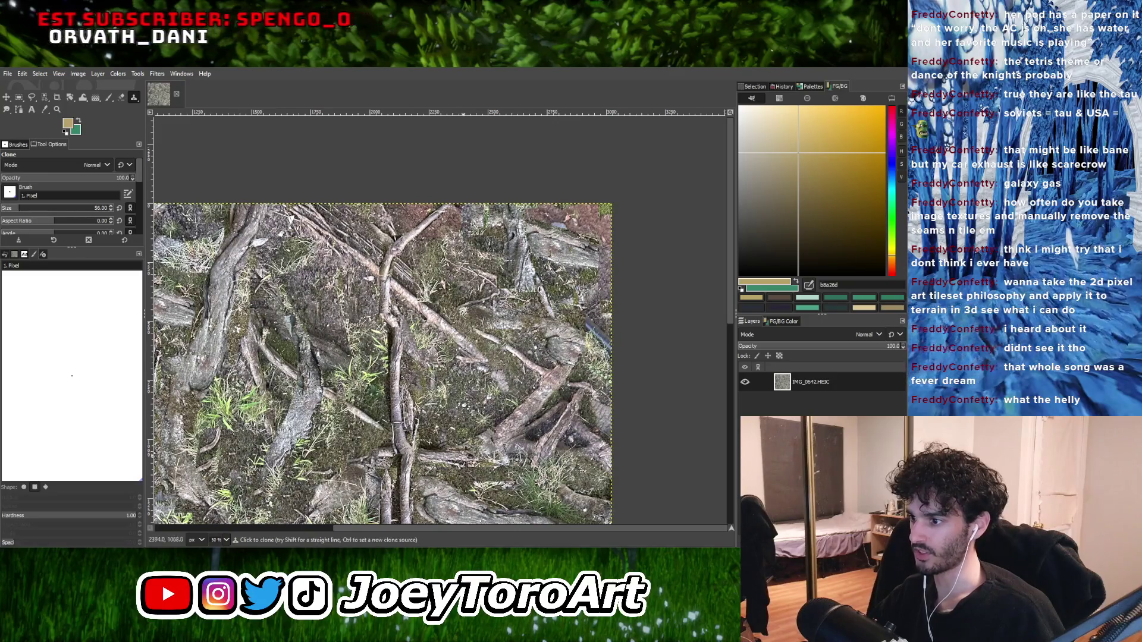
scroll(501, 414, "down", 1, "ctrl")
scroll(501, 414, "up", 1, "ctrl")
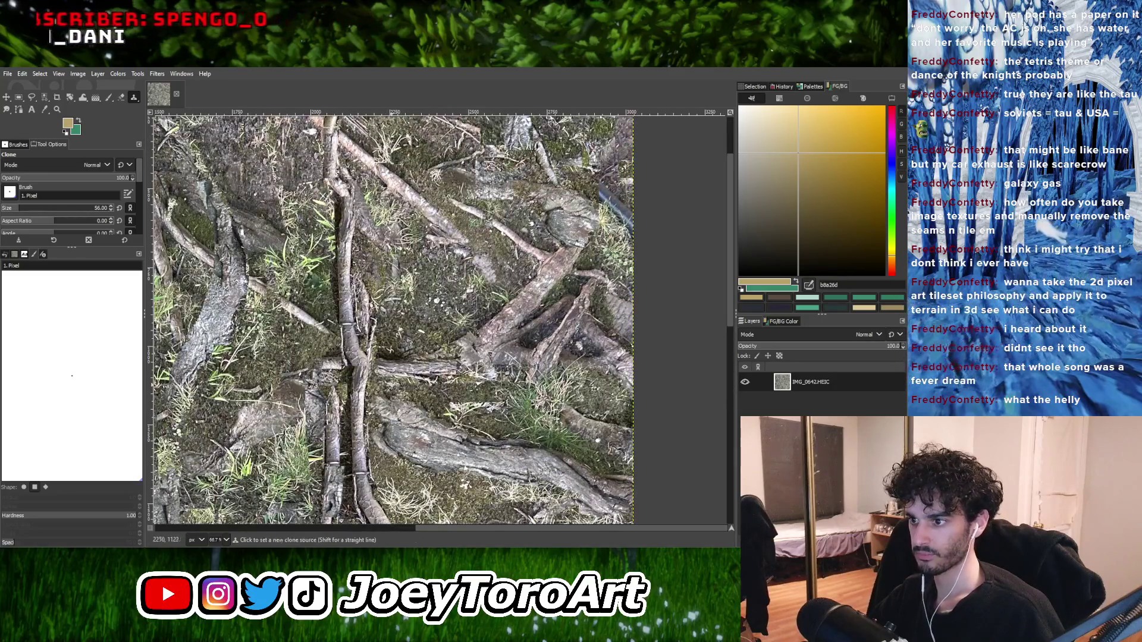
scroll(392, 411, "down", 1, "ctrl")
scroll(393, 410, "up", 1, "ctrl")
scroll(393, 362, "down", 1, "ctrl")
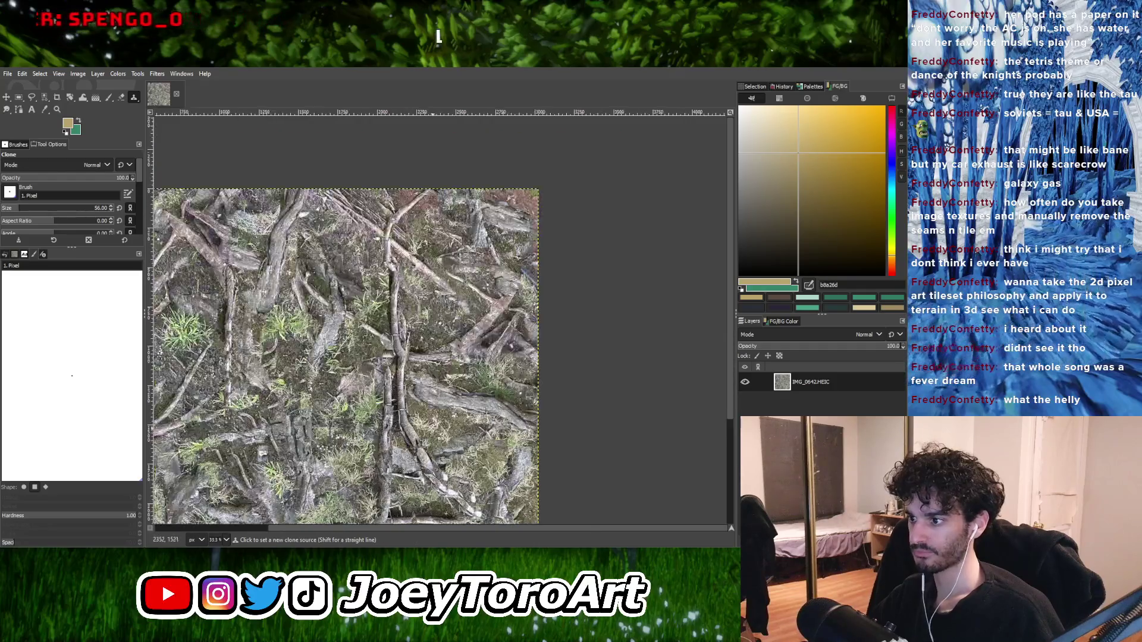
scroll(445, 458, "up", 1, "ctrl")
scroll(426, 465, "down", 1, "ctrl")
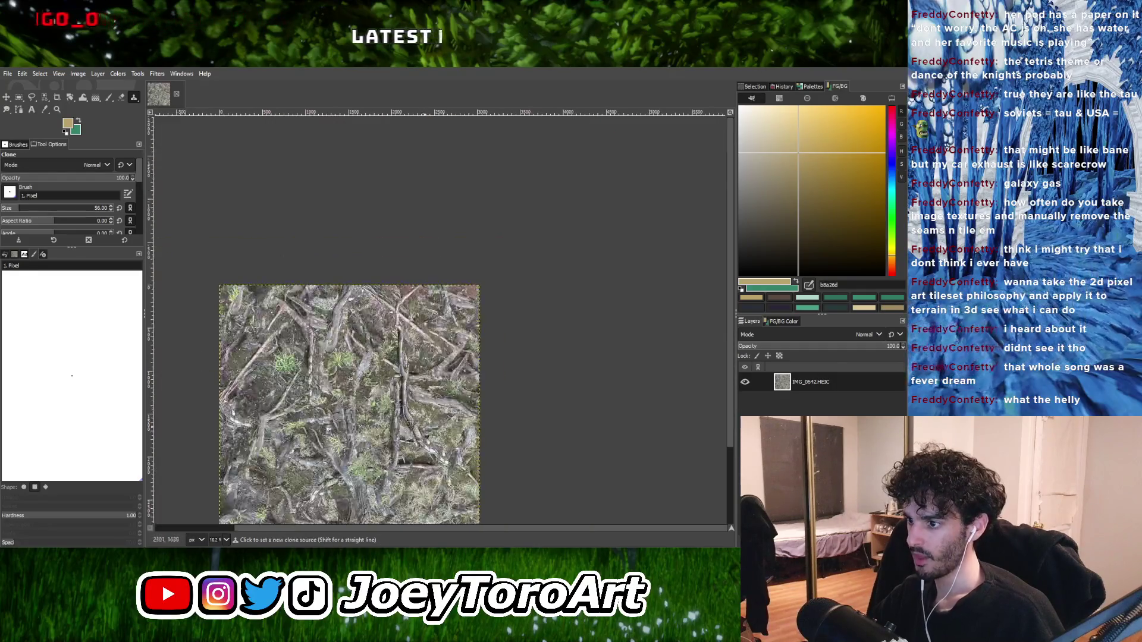
scroll(431, 446, "up", 1, "ctrl")
scroll(411, 446, "down", 1, "ctrl")
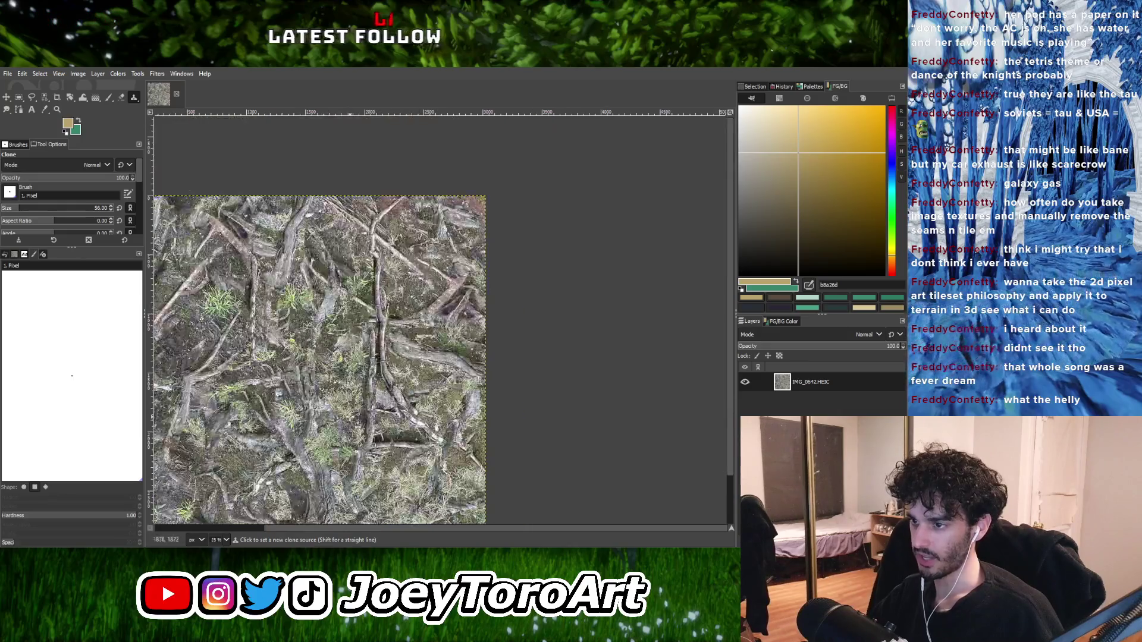
scroll(409, 452, "up", 2, "ctrl")
scroll(412, 452, "down", 2, "ctrl")
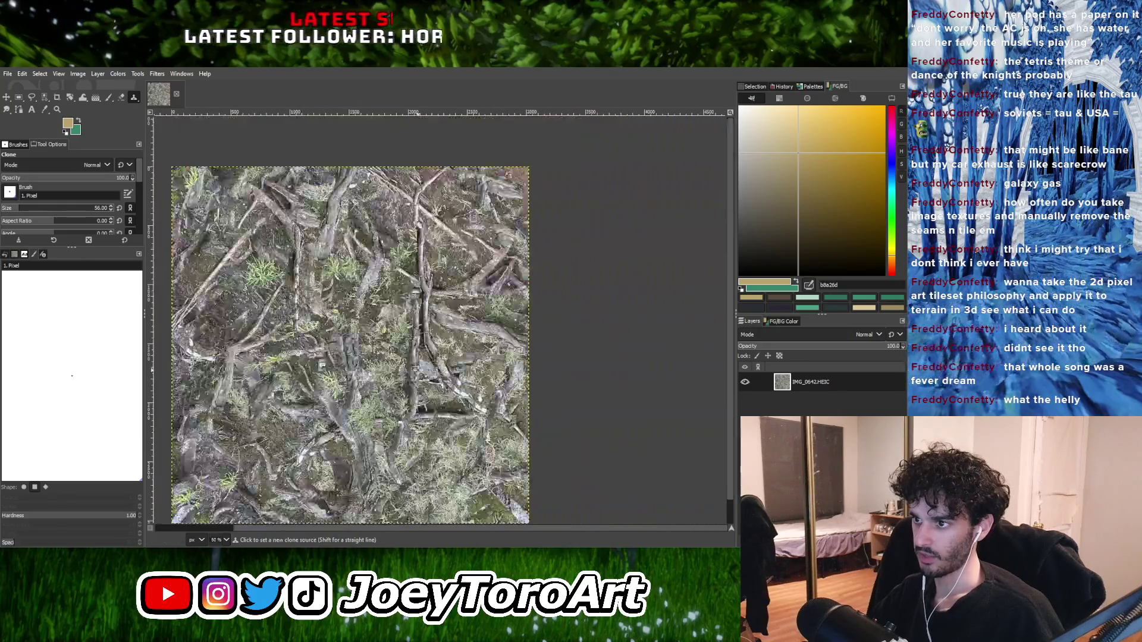
scroll(423, 429, "up", 1, "ctrl")
scroll(428, 428, "down", 1, "ctrl")
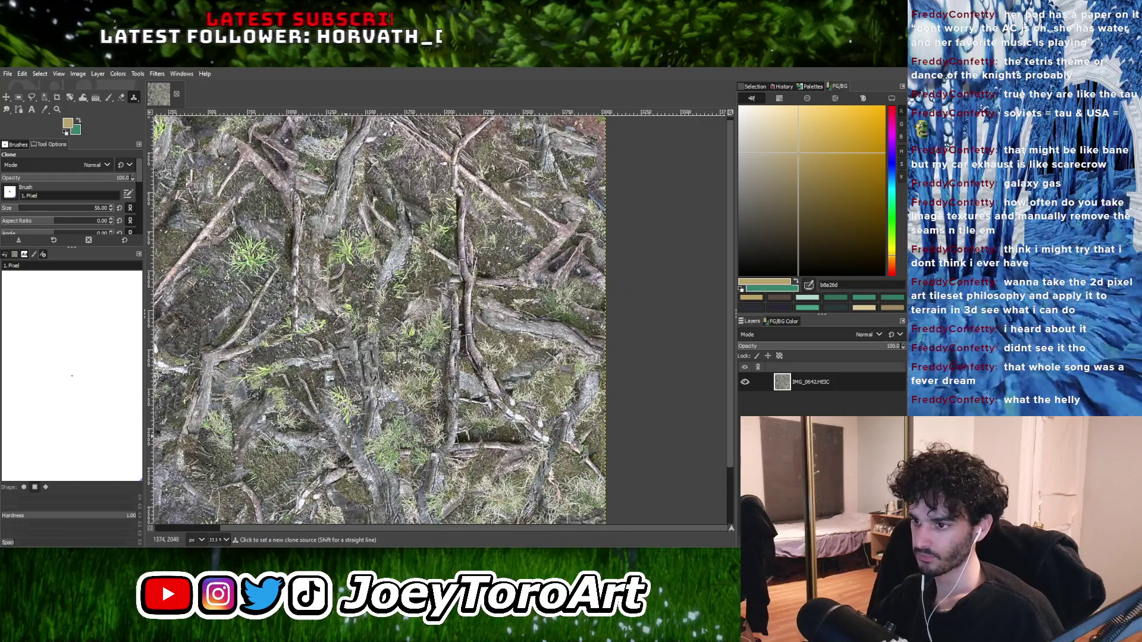
scroll(282, 479, "up", 3, "ctrl")
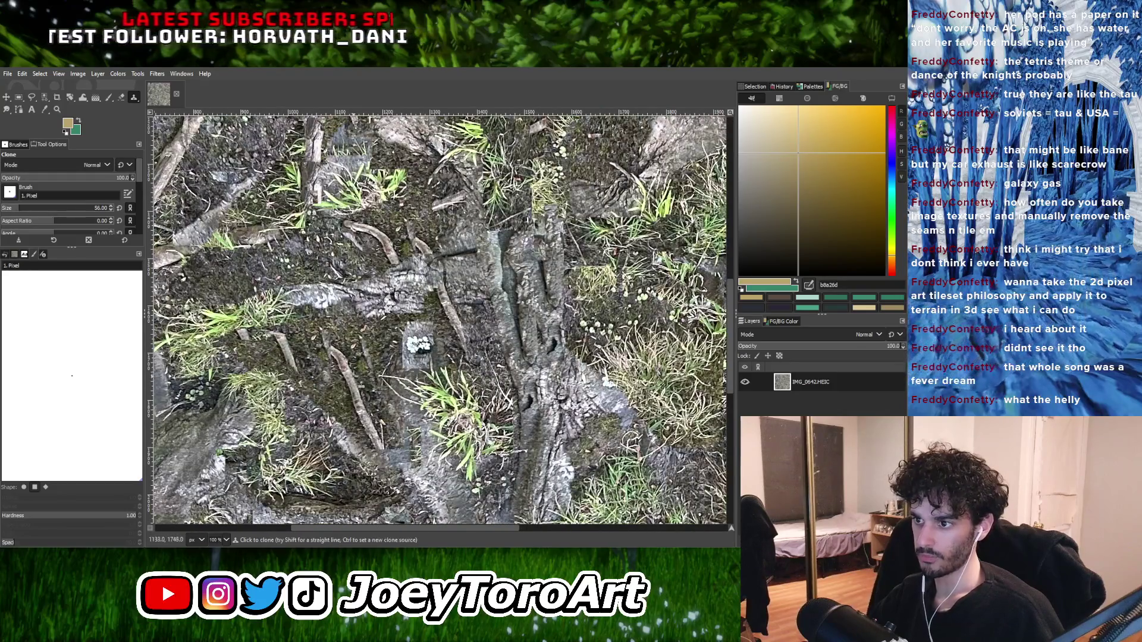
scroll(386, 376, "down", 3, "ctrl")
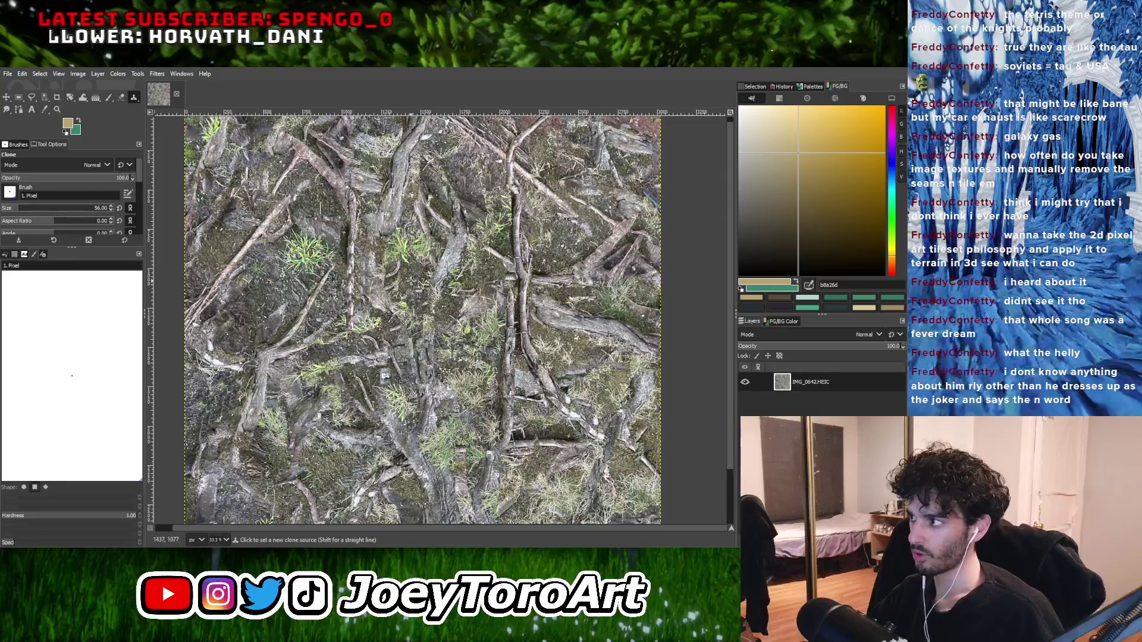
scroll(384, 339, "down", 1, "ctrl")
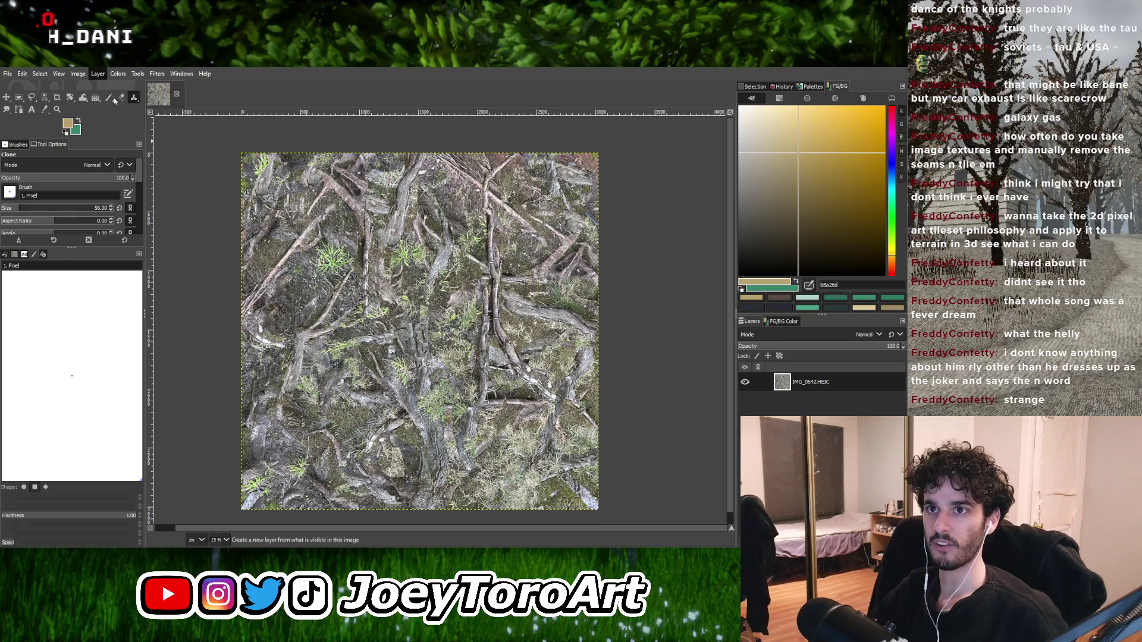
Apply an Exposure adjustment, then tune Brightness-Contrast to darken the texture and raise contrast.
left_click(161, 144)
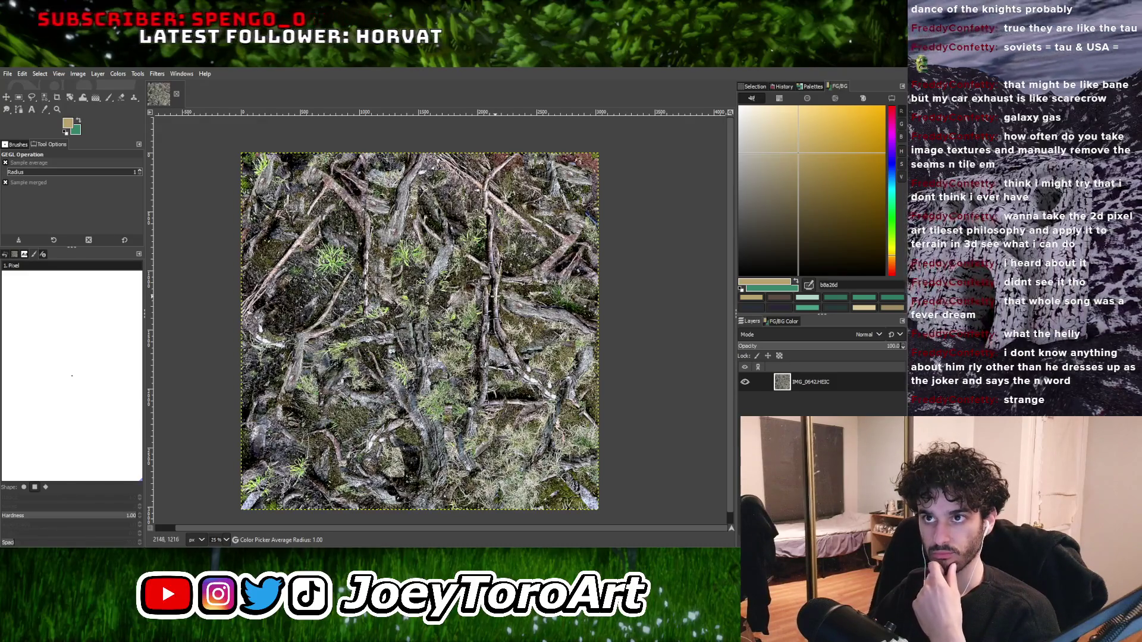
left_click(117, 74)
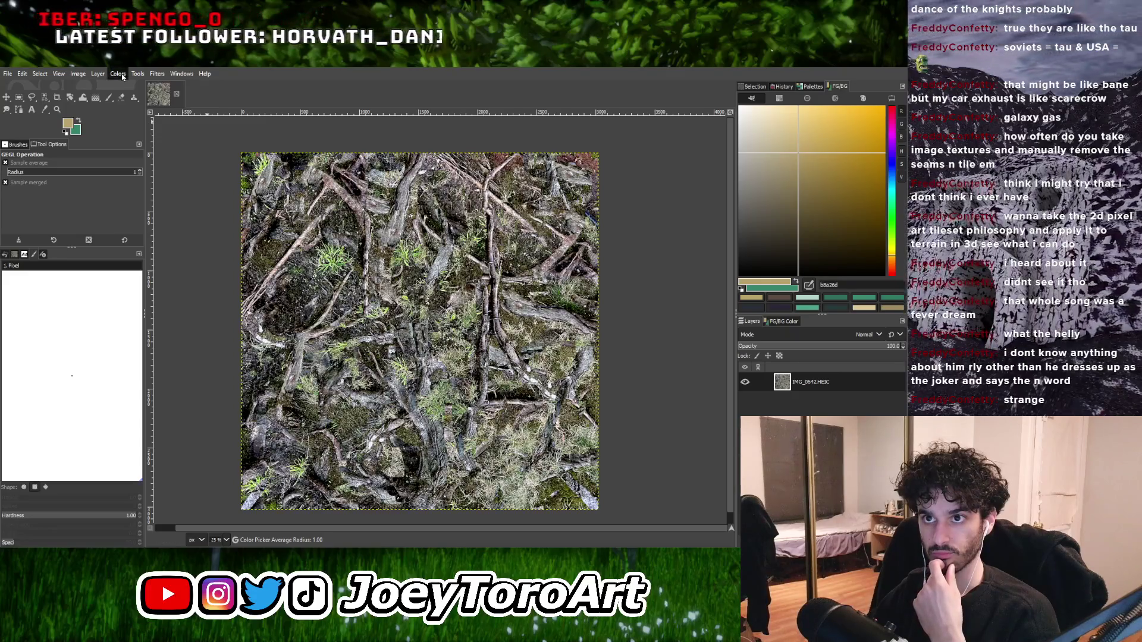
left_click(149, 161)
key("Escape")
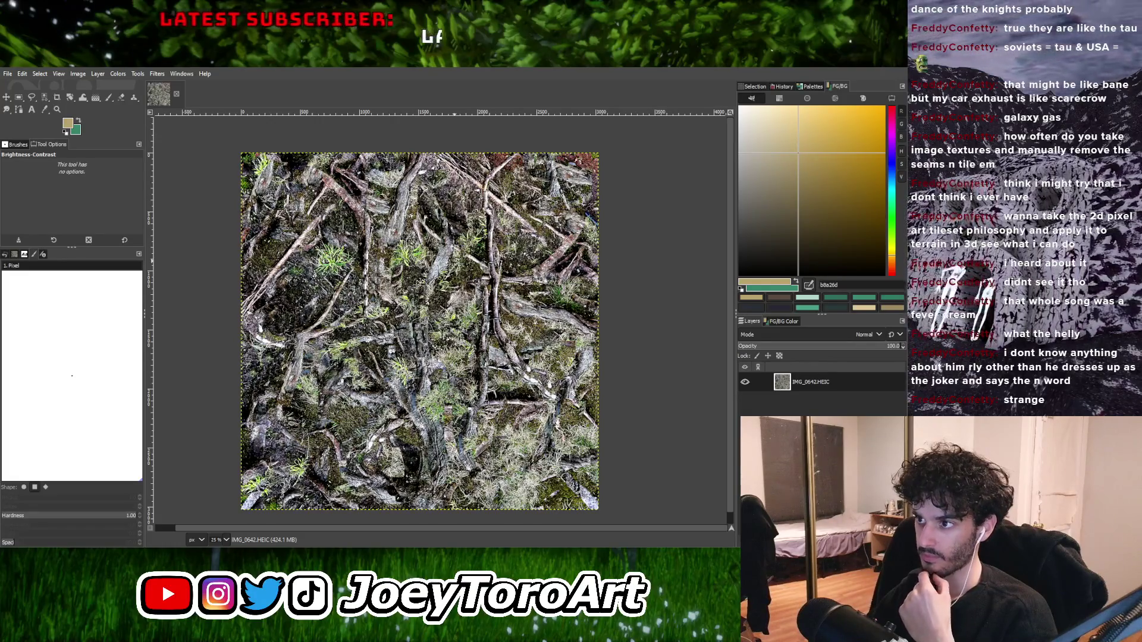
left_click_drag(545, 218, 559, 222)
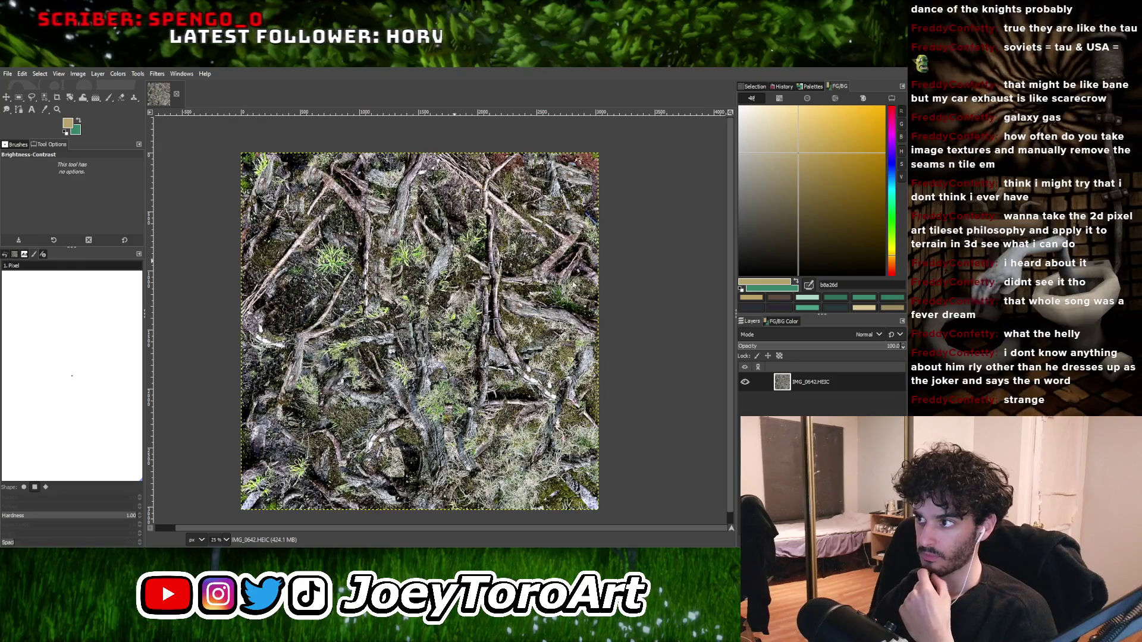
Look for the Hue-Saturation adjustment in the Colors menu.
left_click(117, 74)
left_click(141, 122)
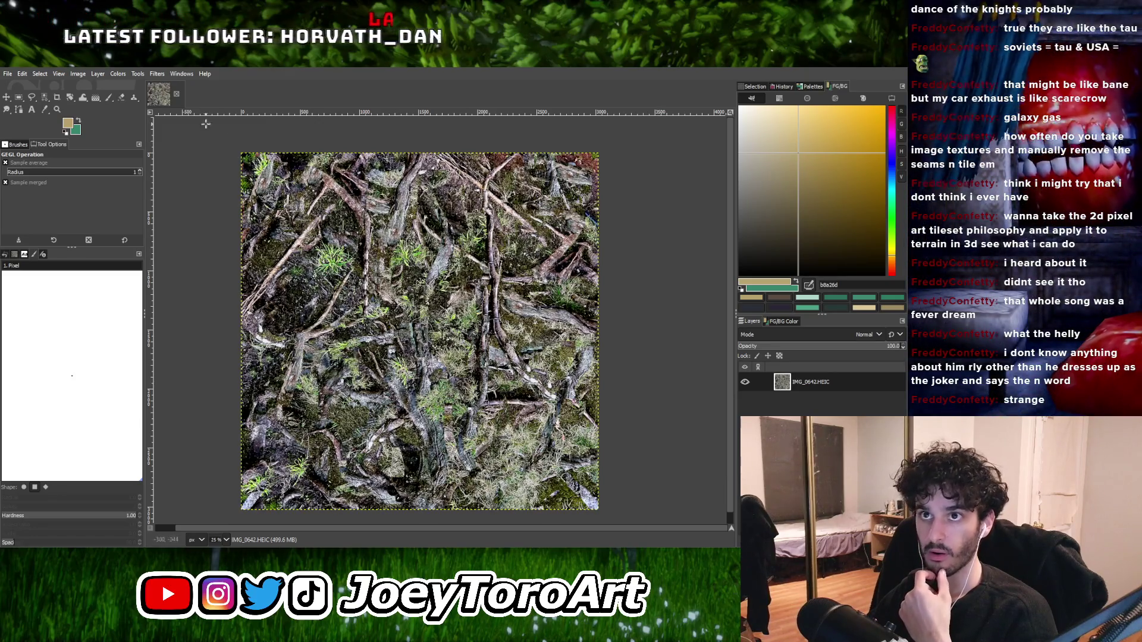
left_click(117, 75)
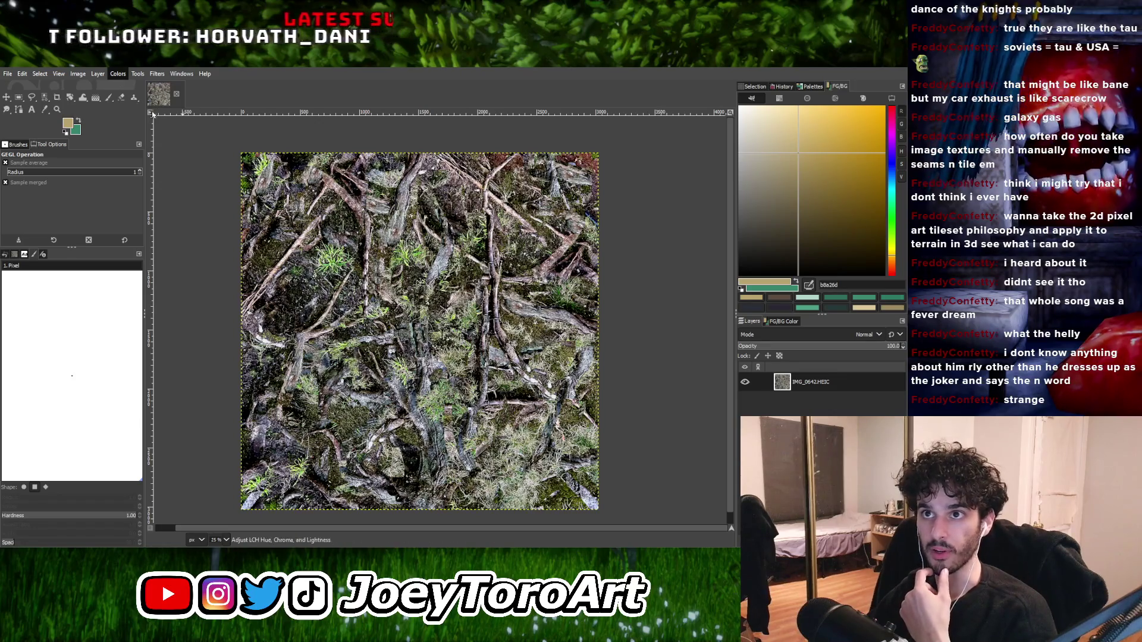
Apply Levels to darken the texture, then repeat it with Ctrl+F for more contrast.
left_click(156, 106)
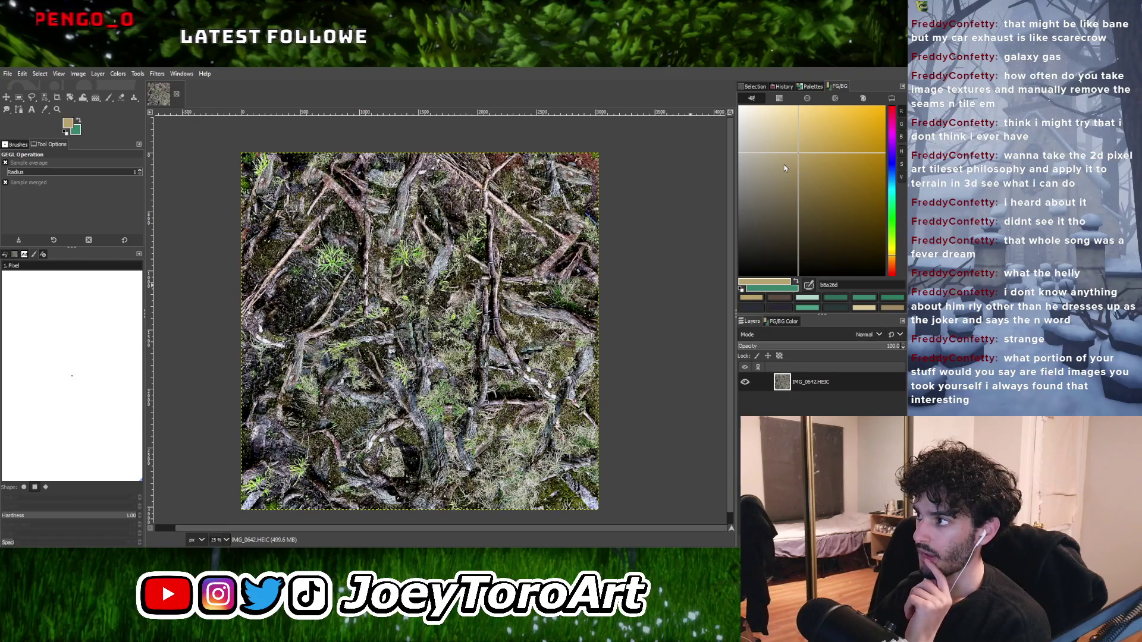
key("ctrl+f")
key("minus")
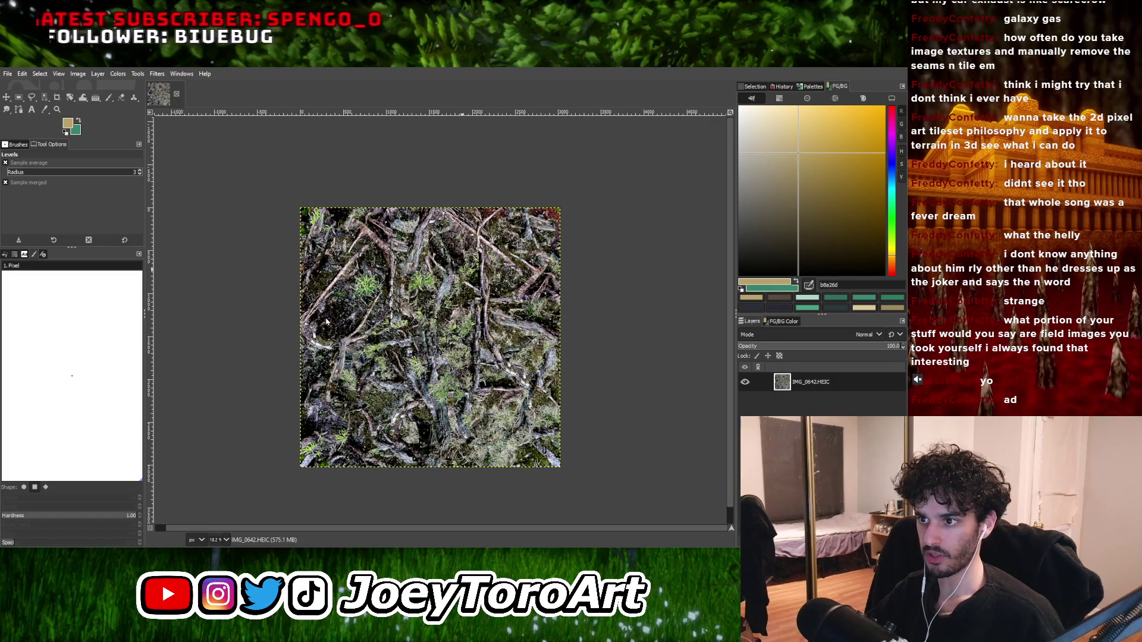
key("ctrl+f")
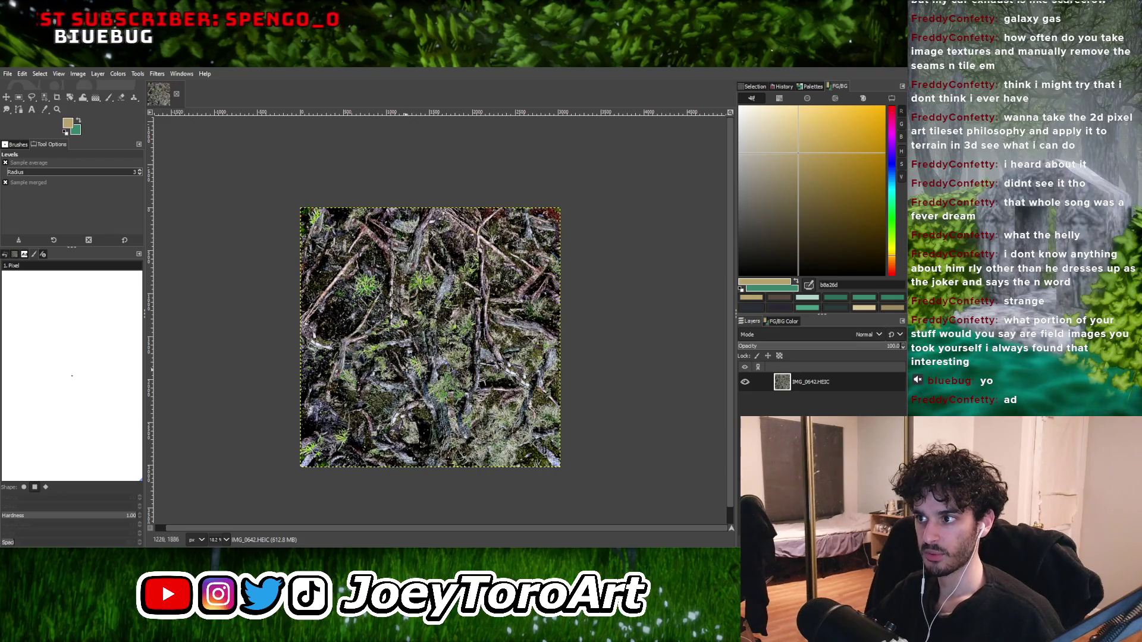
scroll(410, 360, "up", 2, "ctrl")
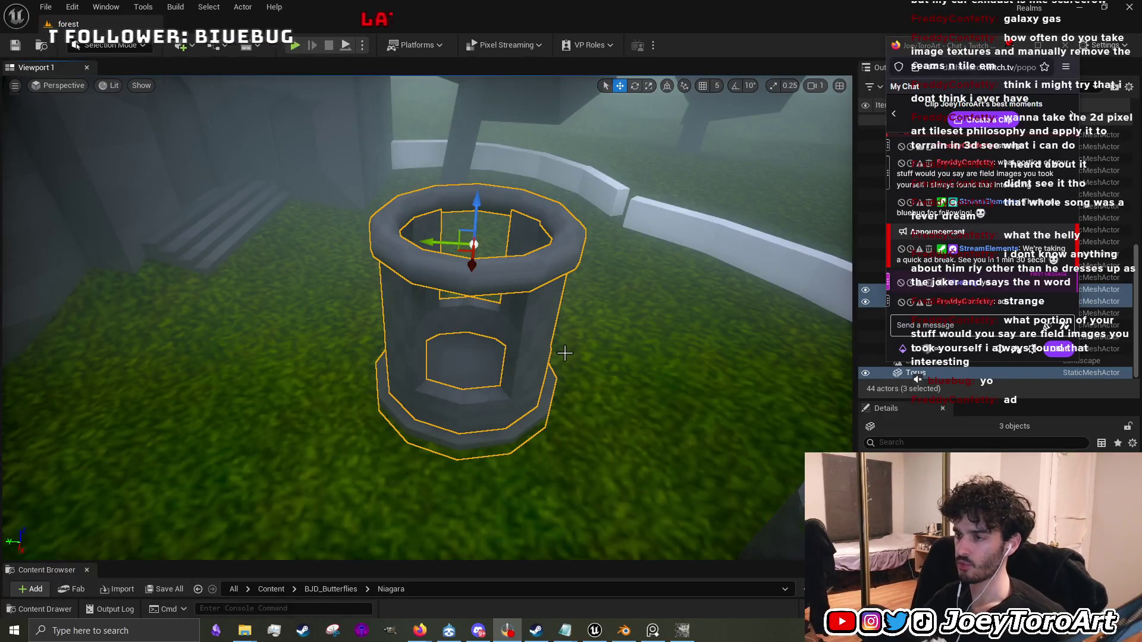
key("f")
scroll(457, 335, "up", 2)
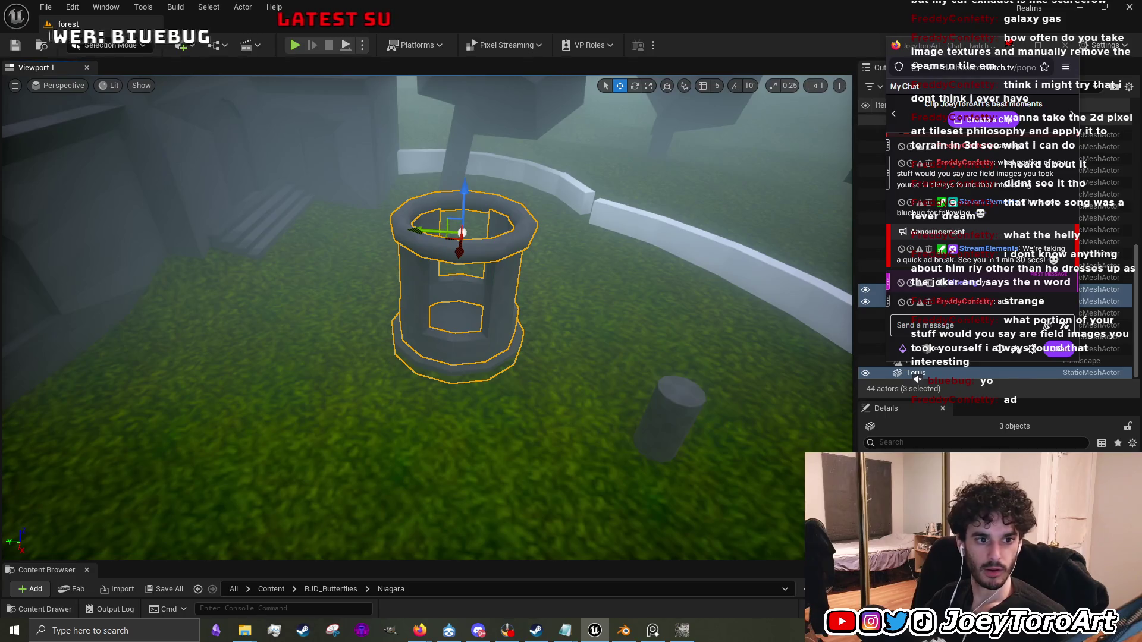
left_click(682, 632)
left_click(1064, 11)
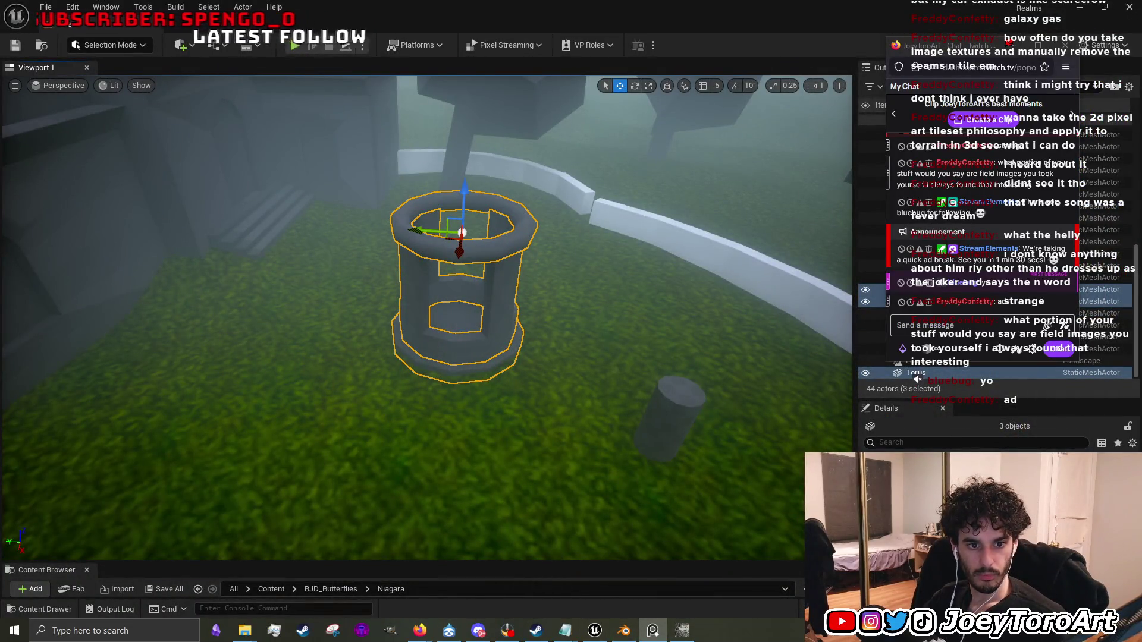
left_click_drag(632, 369, 631, 333)
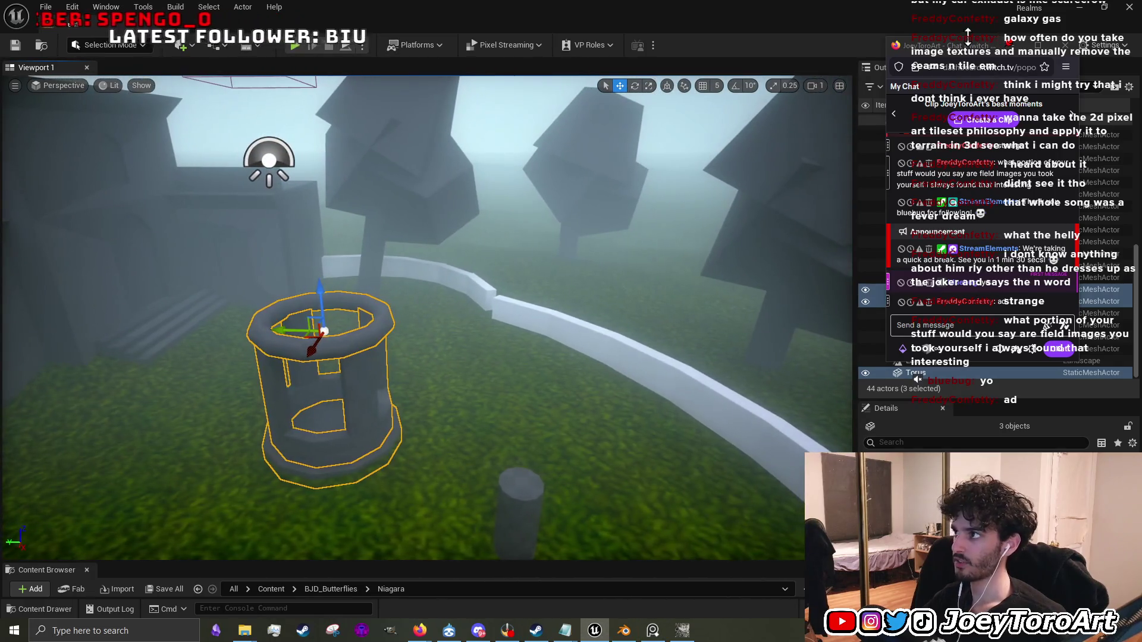
left_click(419, 630)
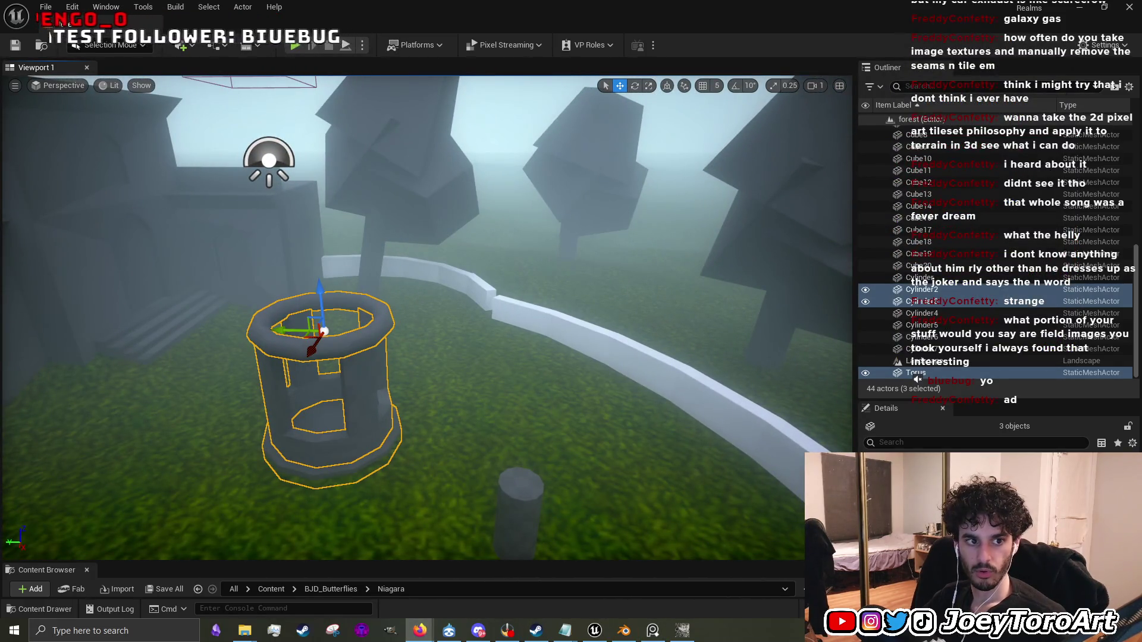
scroll(944, 306, "up", 3)
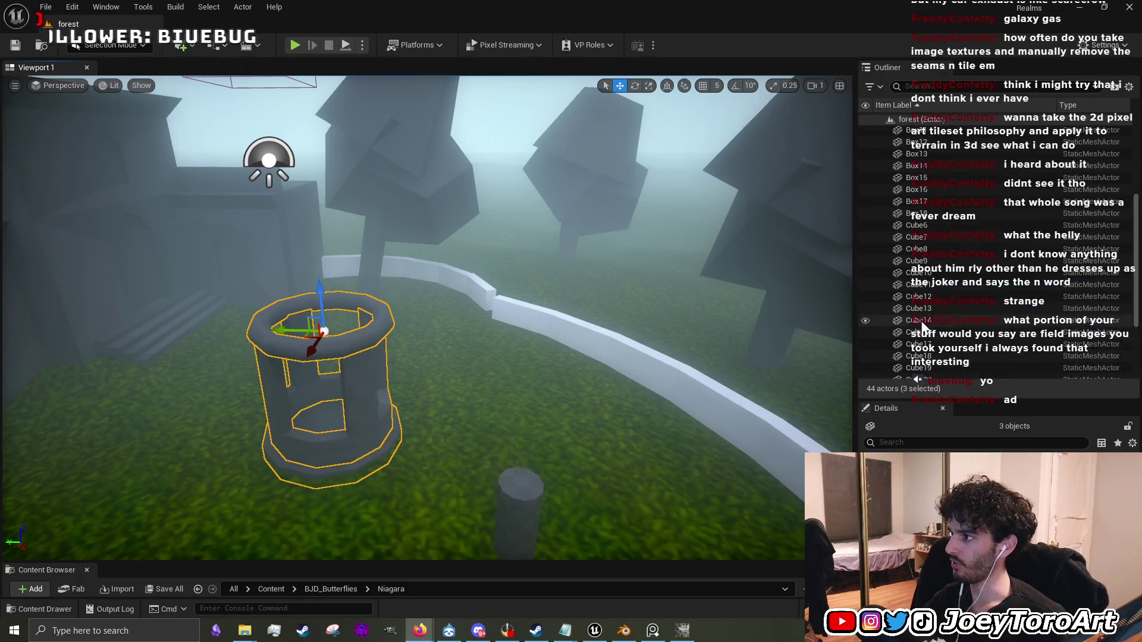
left_click(944, 306)
scroll(945, 307, "up", 5)
mouse_move(850, 252)
left_mouse_down()
mouse_move(821, 250)
mouse_move(858, 251)
left_mouse_up()
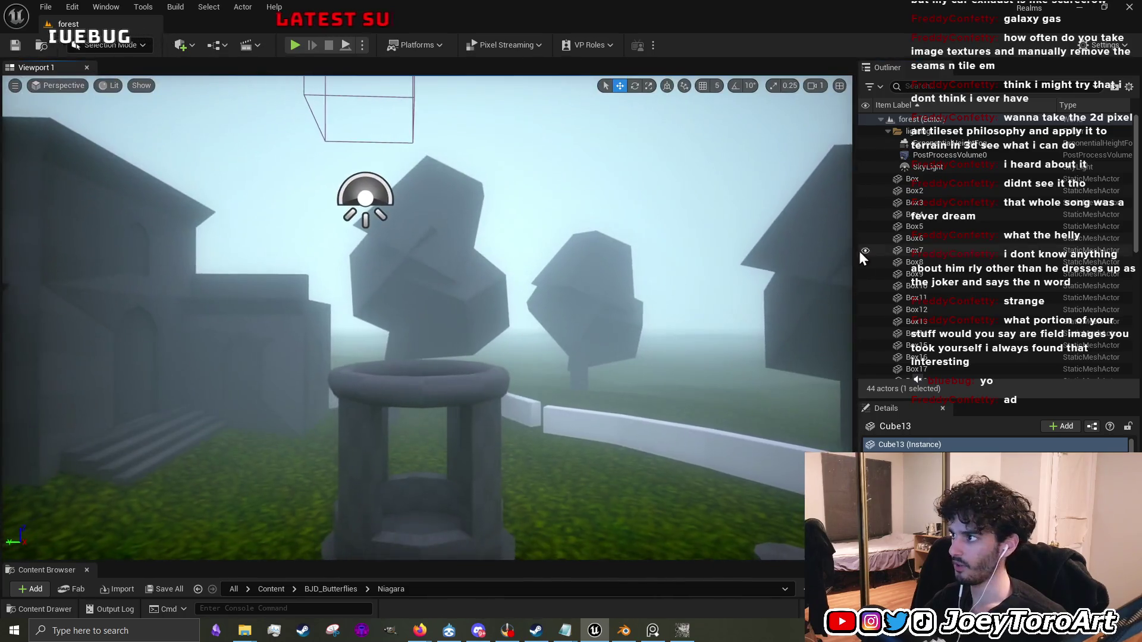
left_click(971, 141)
left_click(949, 155)
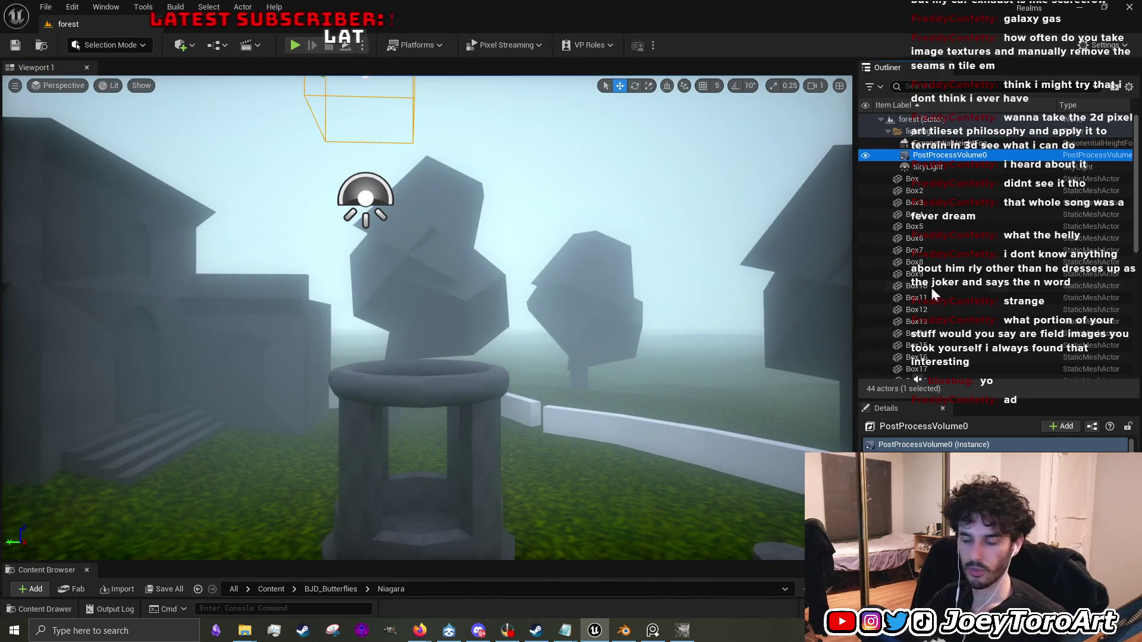
key("f")
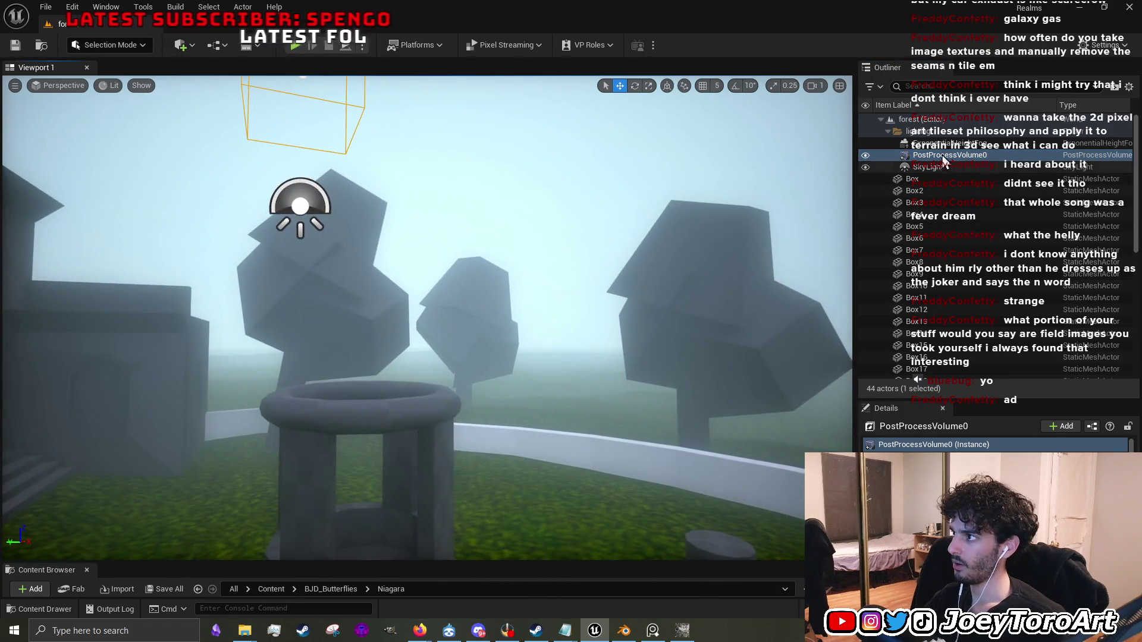
key("Up")
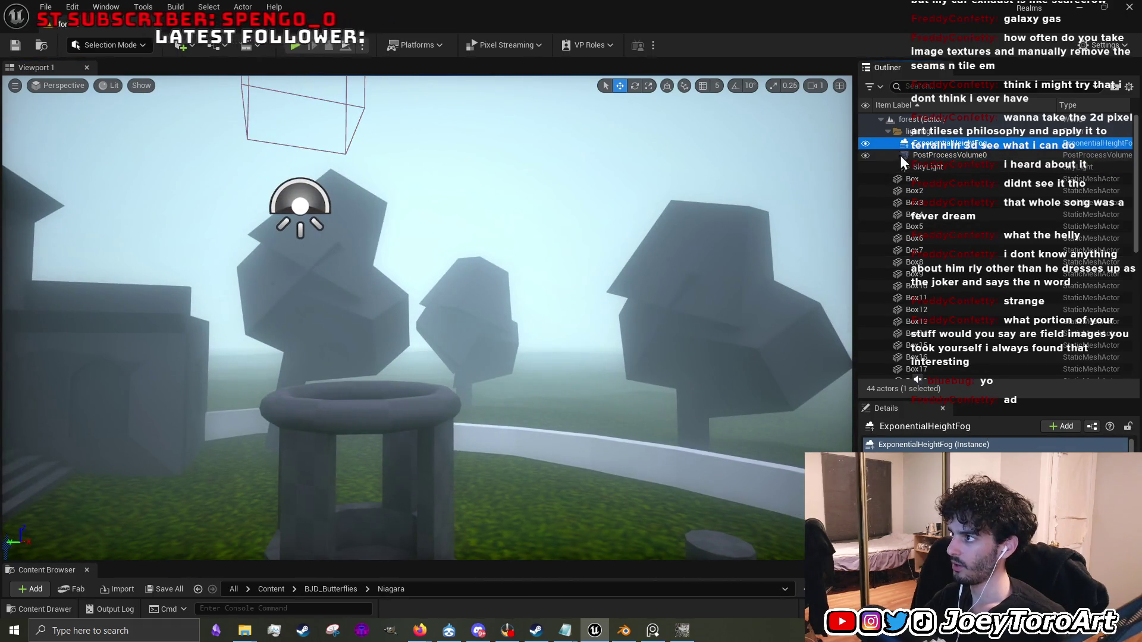
left_click(865, 143)
left_click_drag(607, 324, 639, 262)
left_click(865, 146)
left_click(864, 147)
left_click_drag(560, 331, 568, 304)
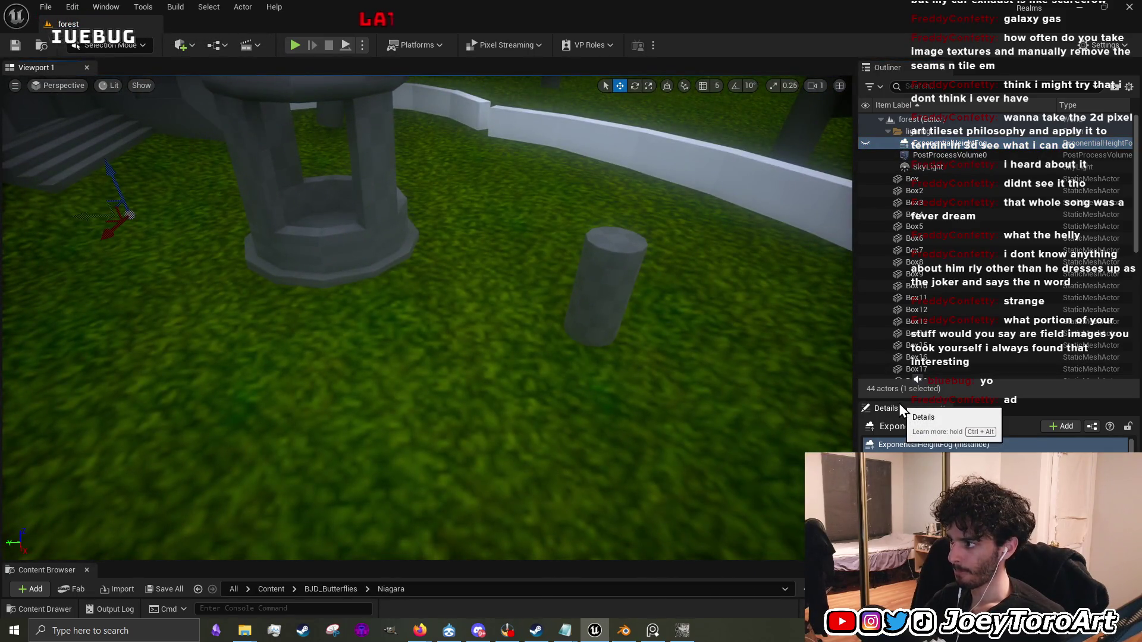
mouse_move(919, 397)
left_mouse_down()
mouse_move(939, 351)
mouse_move(959, 221)
left_mouse_up()
scroll(960, 404, "down", 5)
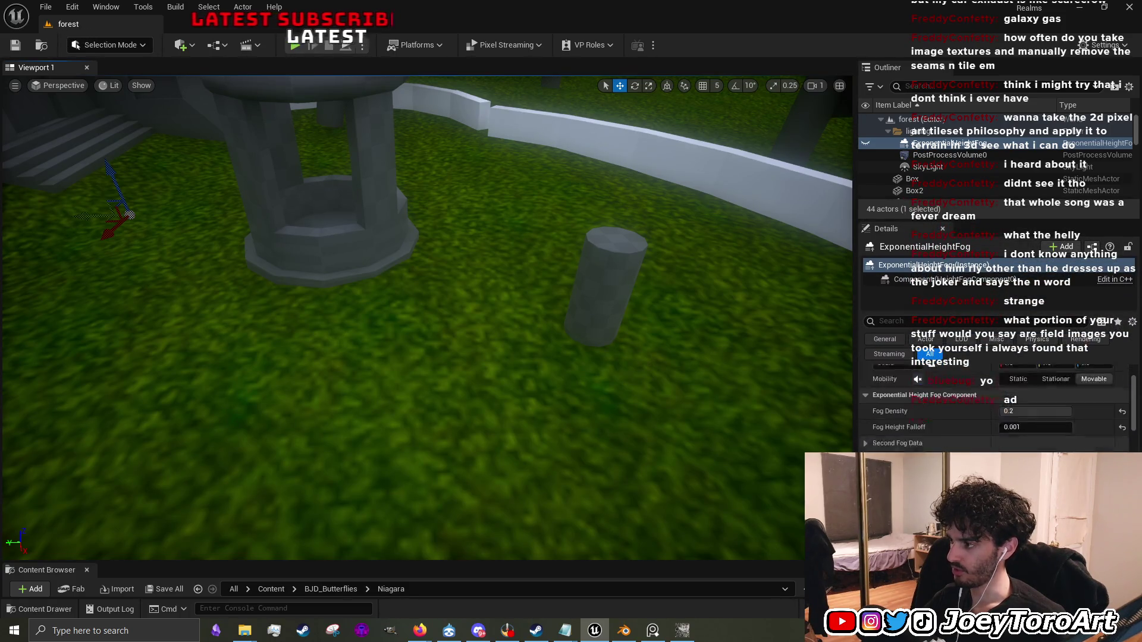
scroll(993, 411, "down", 5)
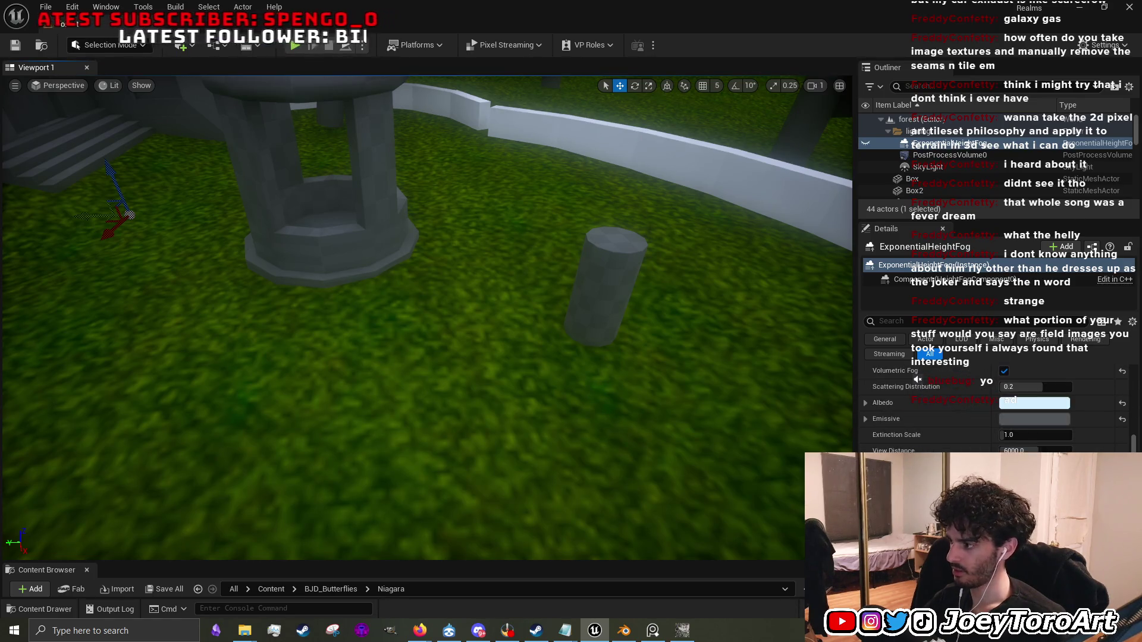
scroll(993, 410, "down", 5)
scroll(1003, 360, "down", 3)
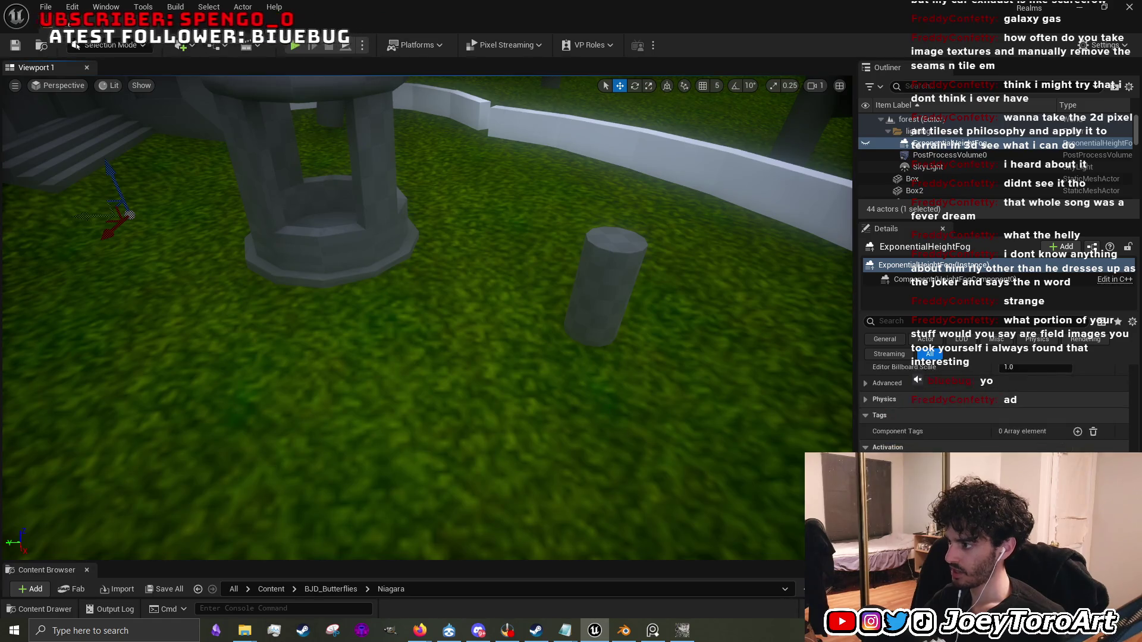
scroll(993, 411, "down", 5)
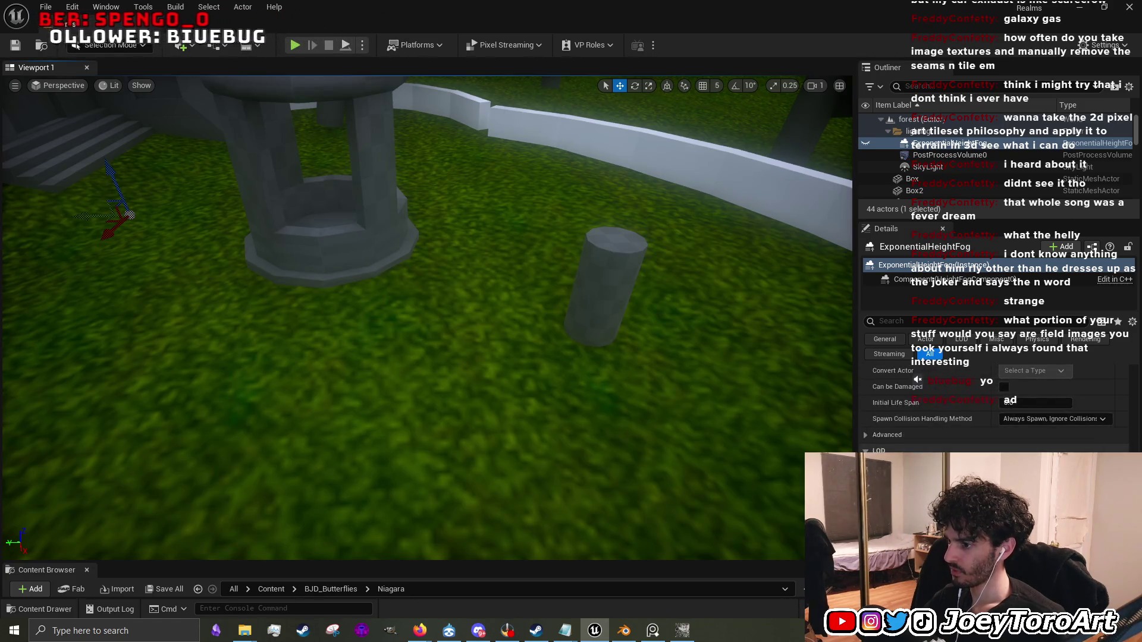
scroll(993, 410, "up", 10)
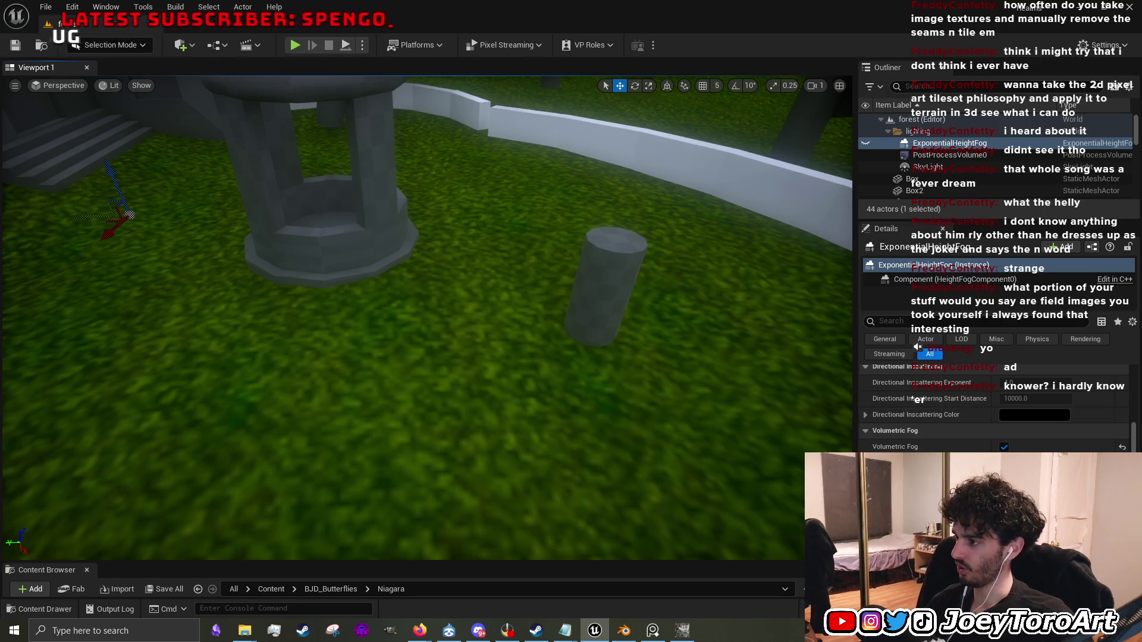
Move the view closer to the well and browse the Quick Add Shapes menu.
left_click_drag(609, 318, 577, 286)
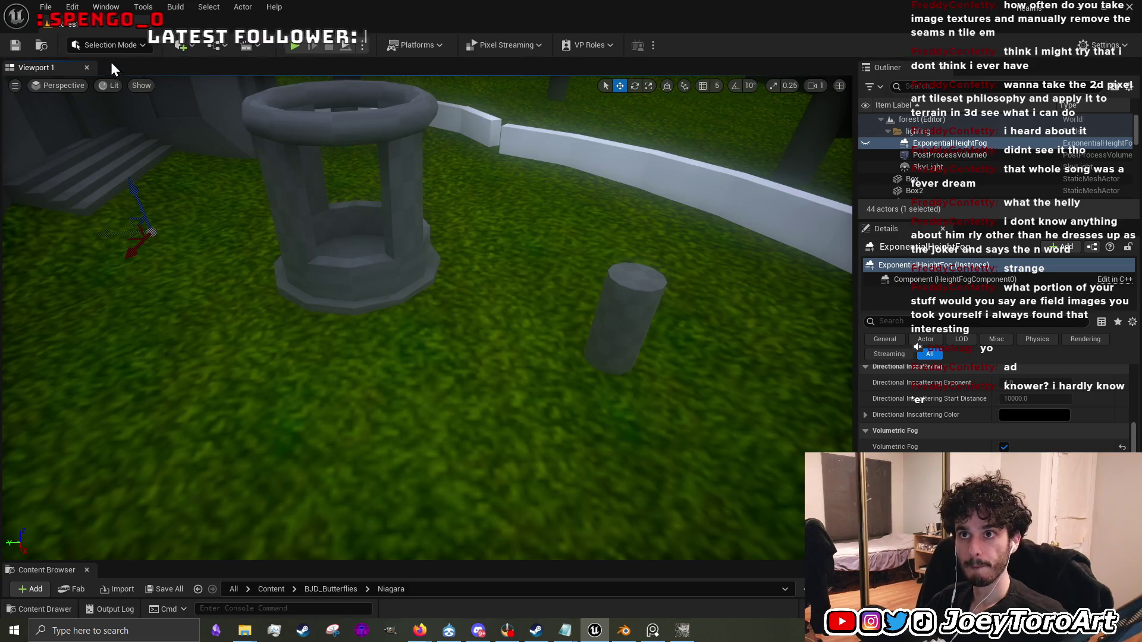
left_click(181, 42)
mouse_move(248, 156)
mouse_move(247, 192)
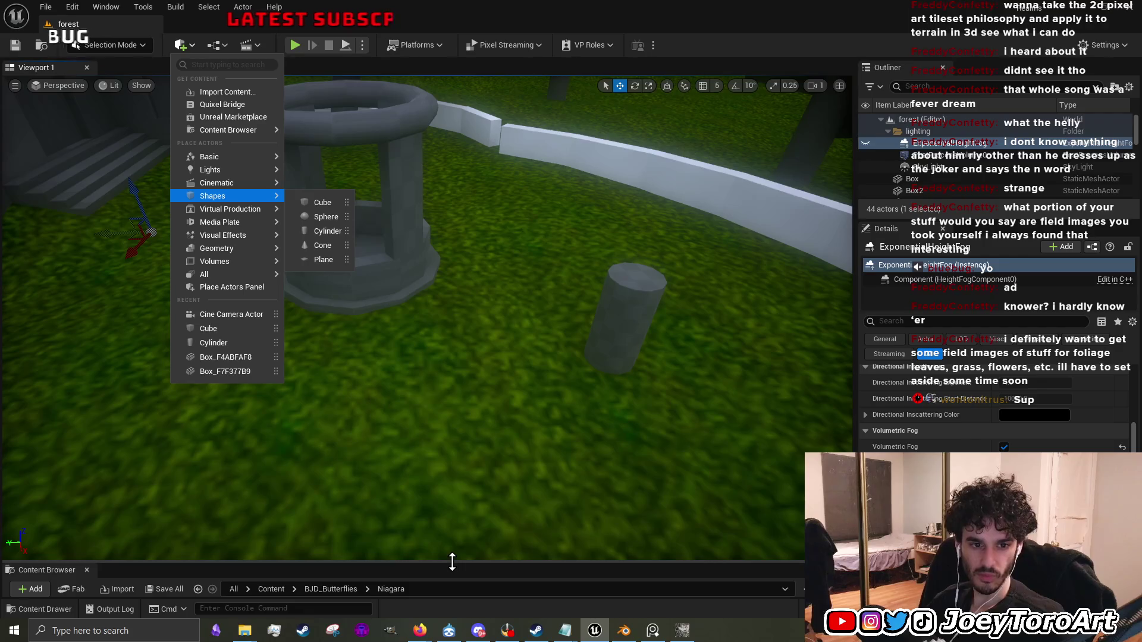
Close the add menu without adding, enlarge the Content Browser, and open the Cinematics folder.
mouse_move(452, 562)
left_mouse_down()
mouse_move(458, 545)
mouse_move(456, 563)
left_mouse_up()
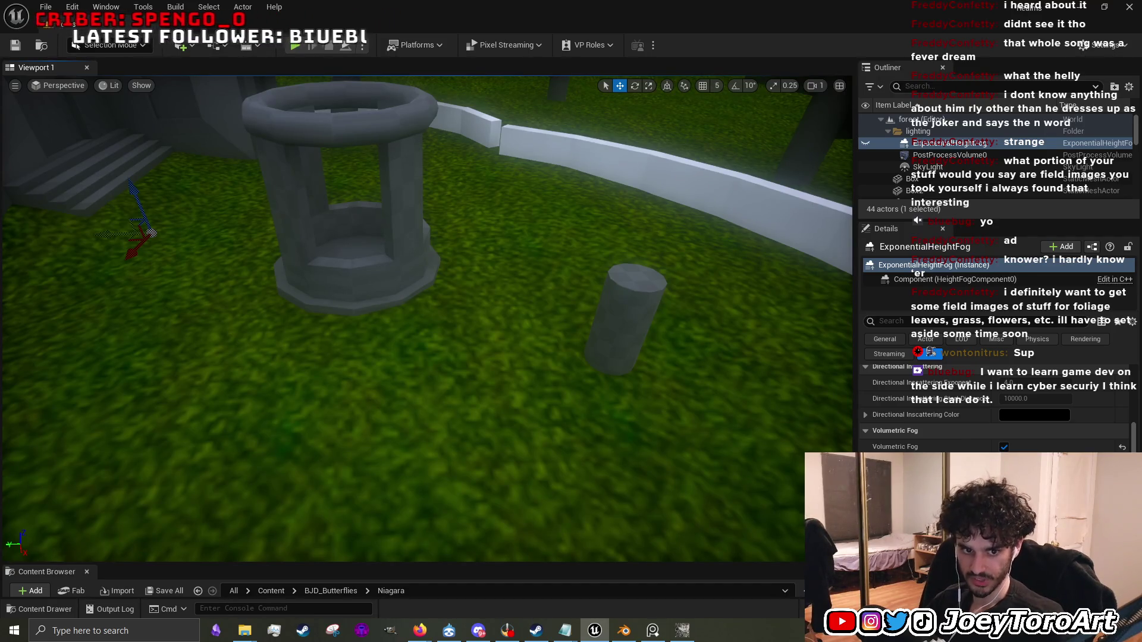
left_click_drag(511, 562, 495, 220)
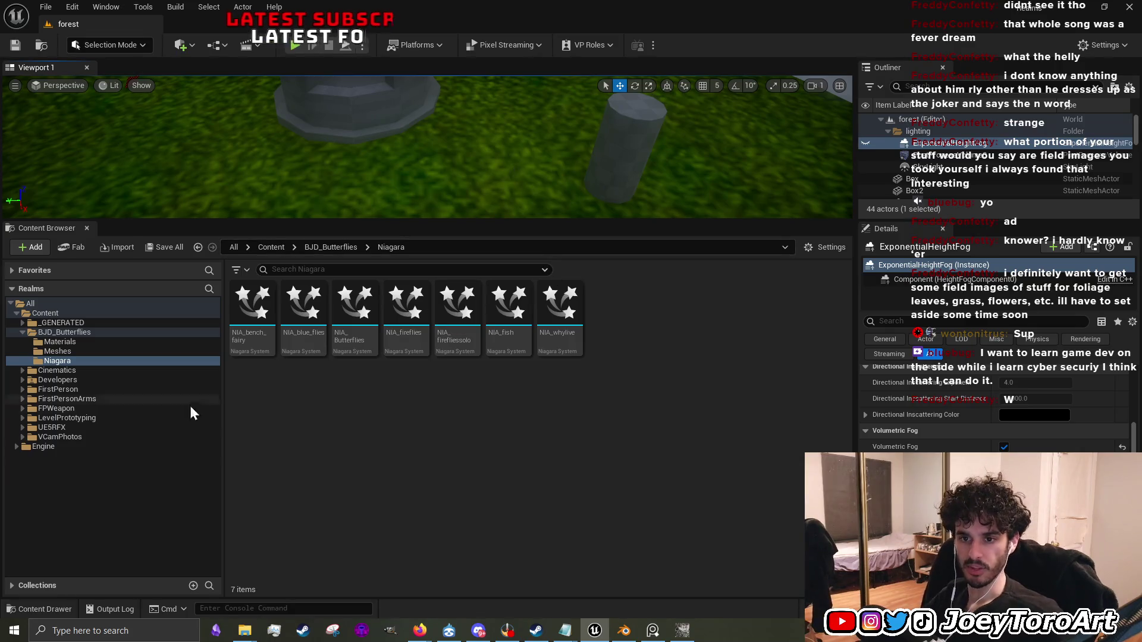
left_click(89, 371)
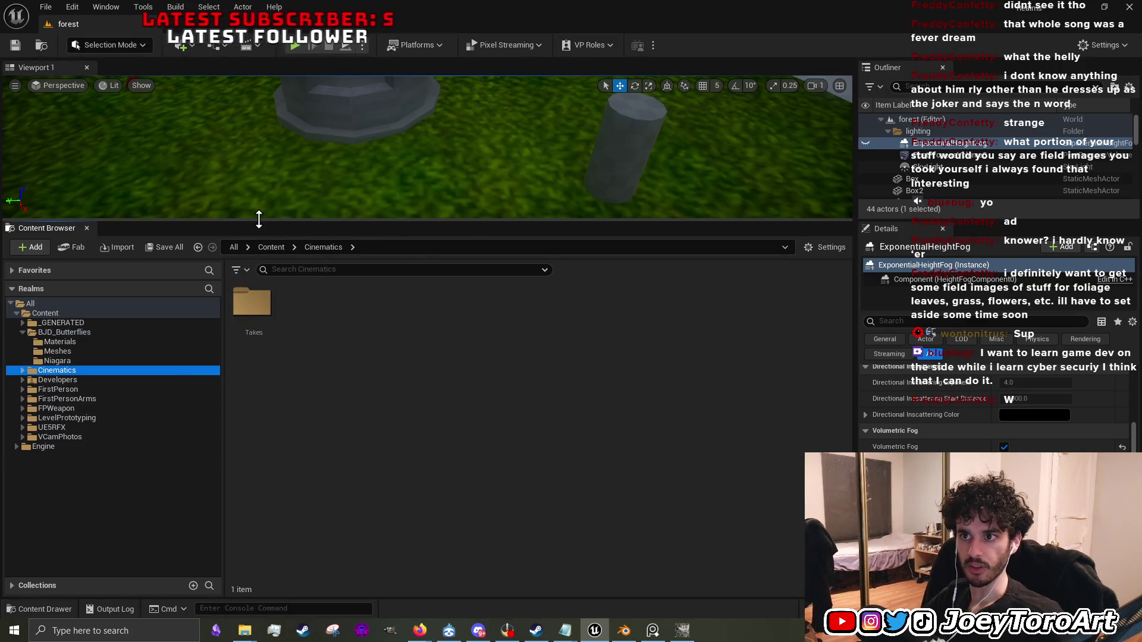
Enlarge the viewport and browse the butterfly, Developers, Cinematics and FirstPerson folders in the Content Browser.
left_click_drag(259, 221, 258, 300)
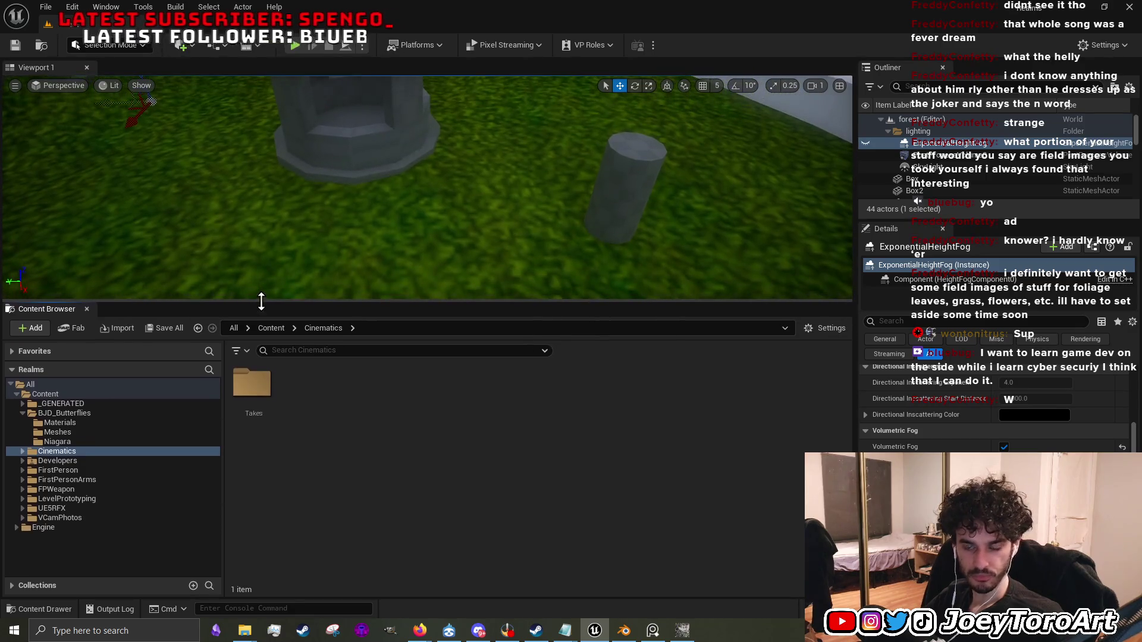
left_click(104, 433)
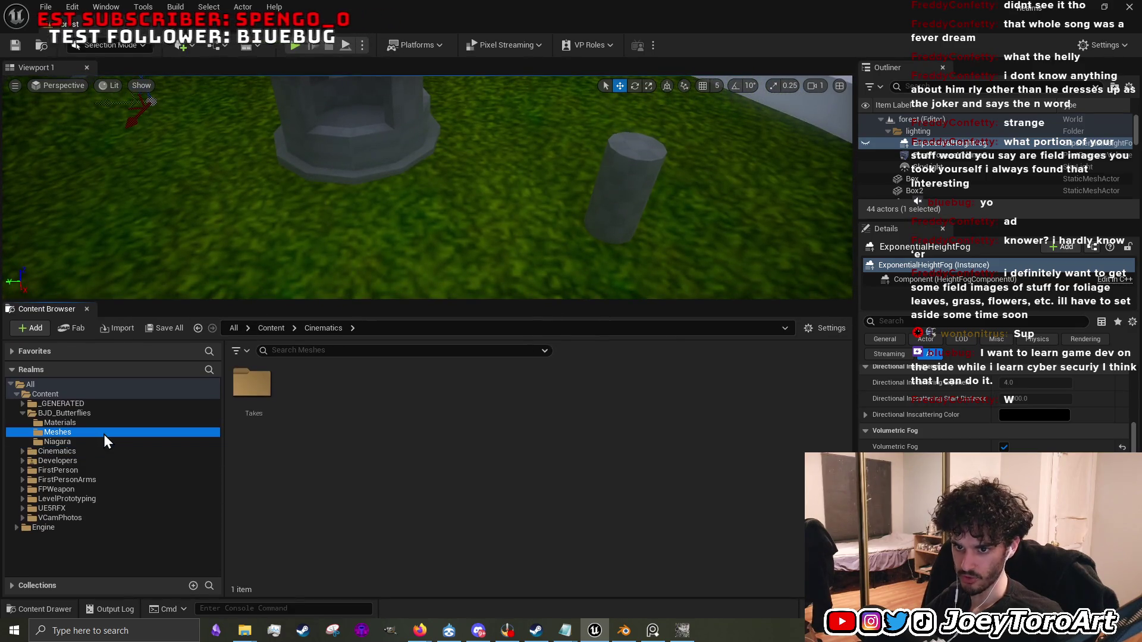
left_click(163, 422)
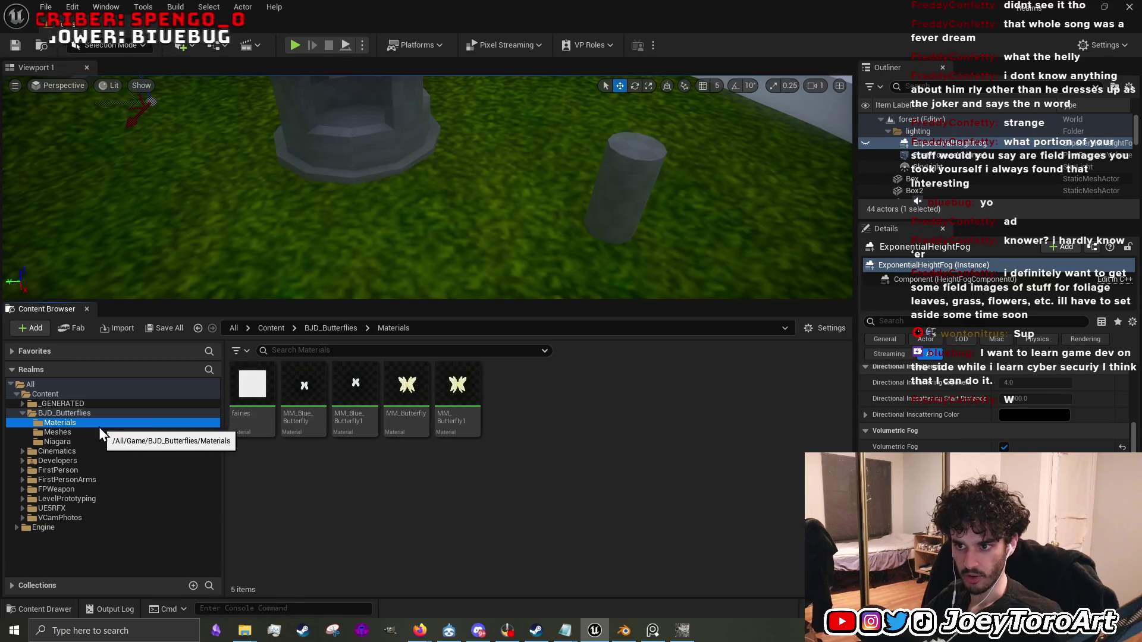
left_click(109, 462)
left_click(108, 469)
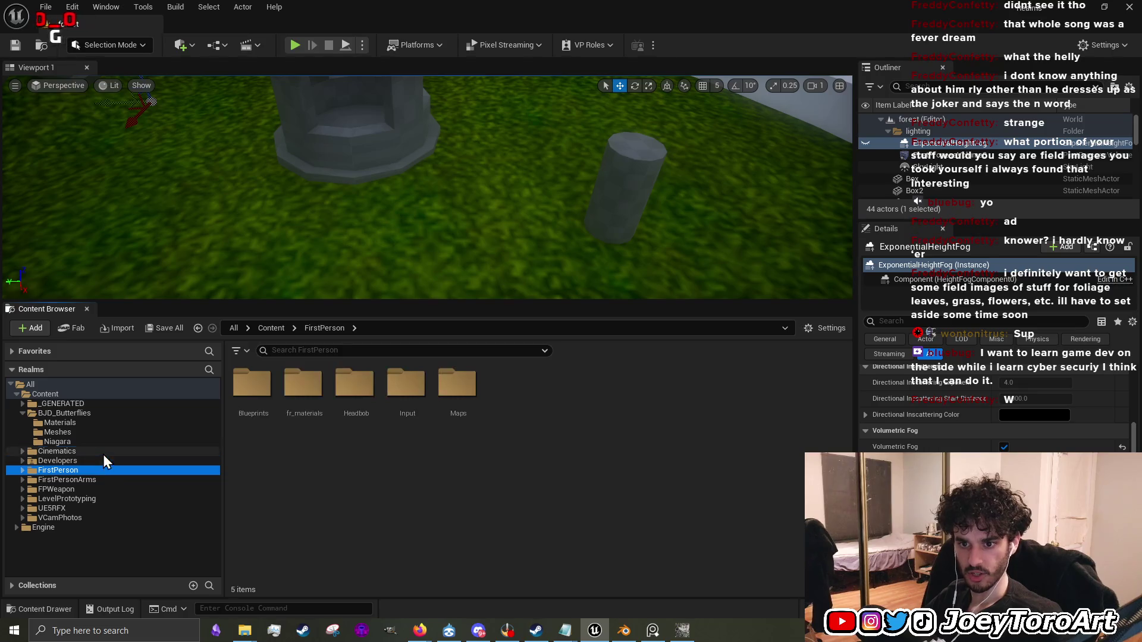
left_click(103, 452)
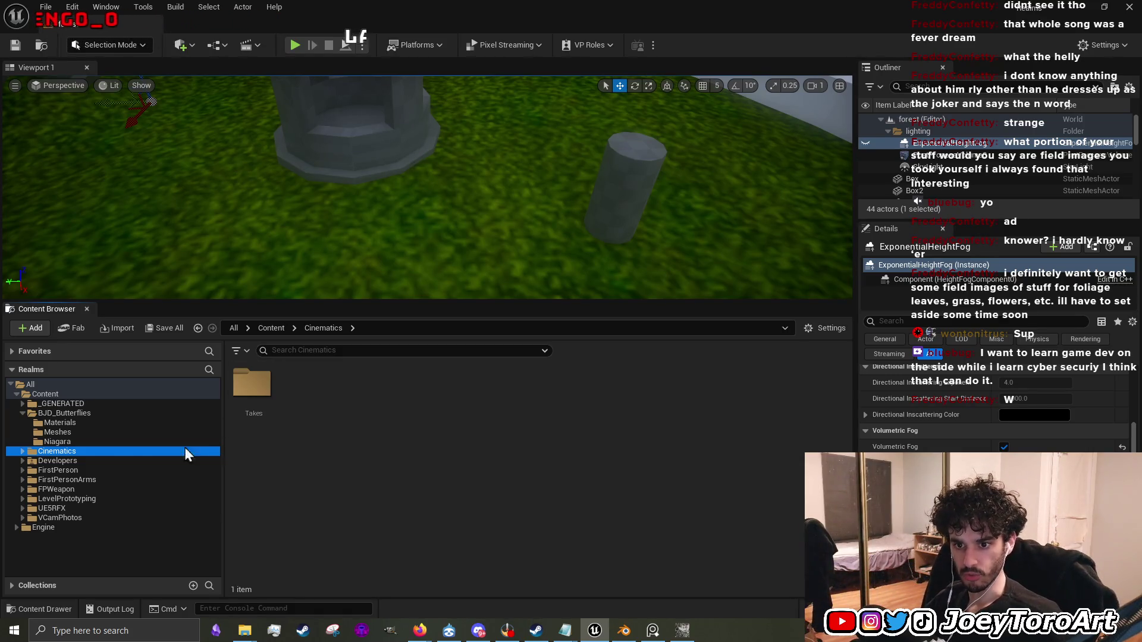
left_click(106, 471)
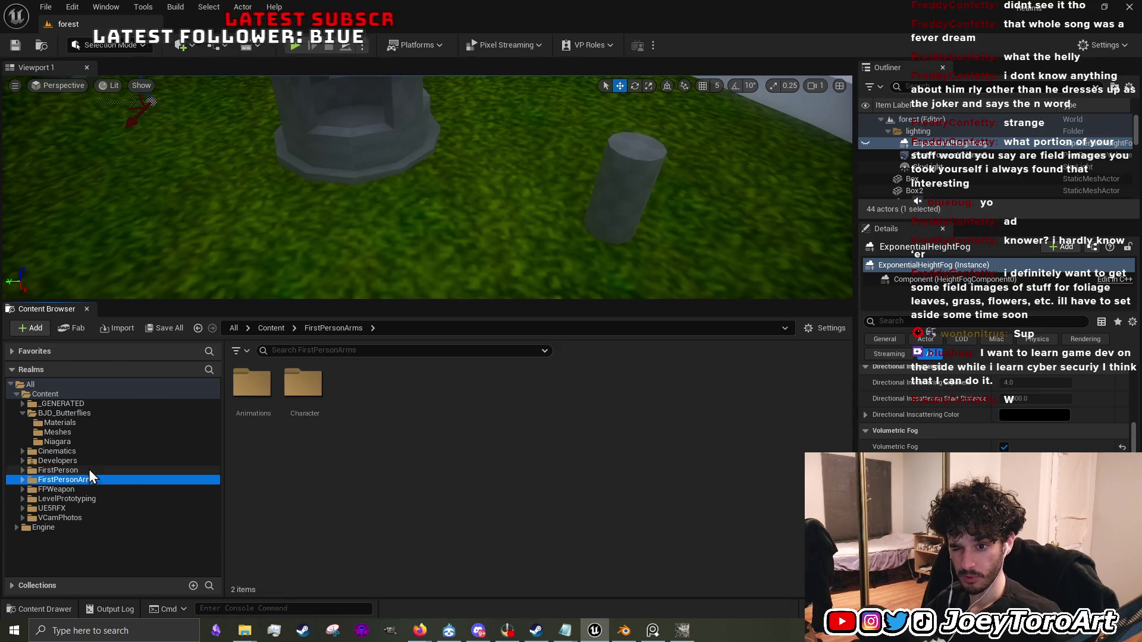
left_click(92, 459)
left_click(99, 442)
left_click(106, 423)
left_click(104, 433)
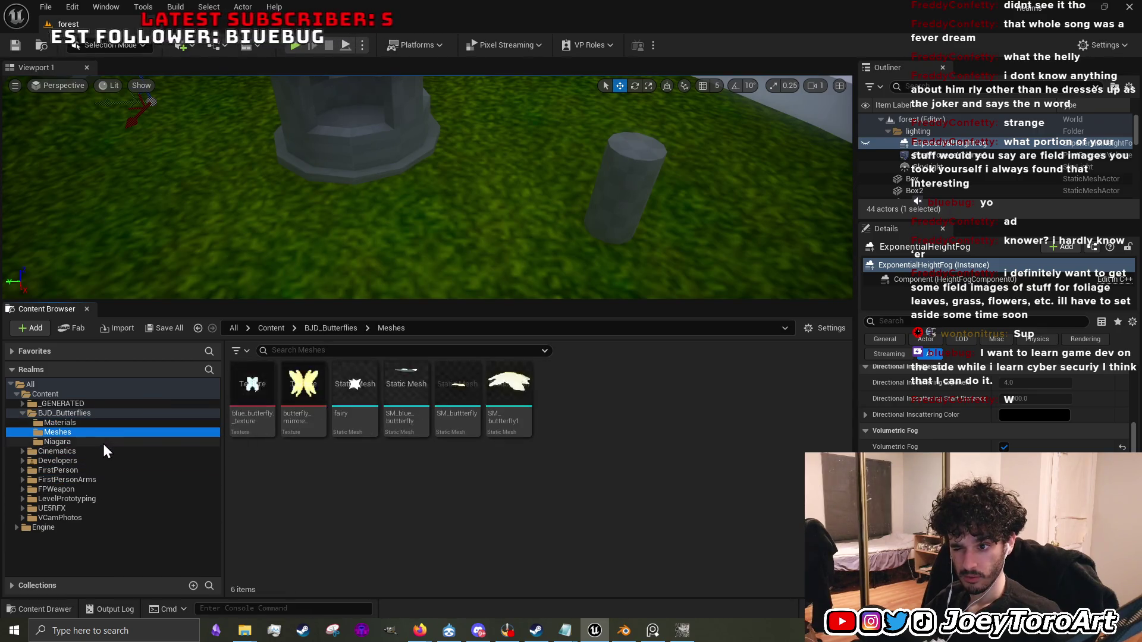
left_click(101, 452)
left_click(99, 470)
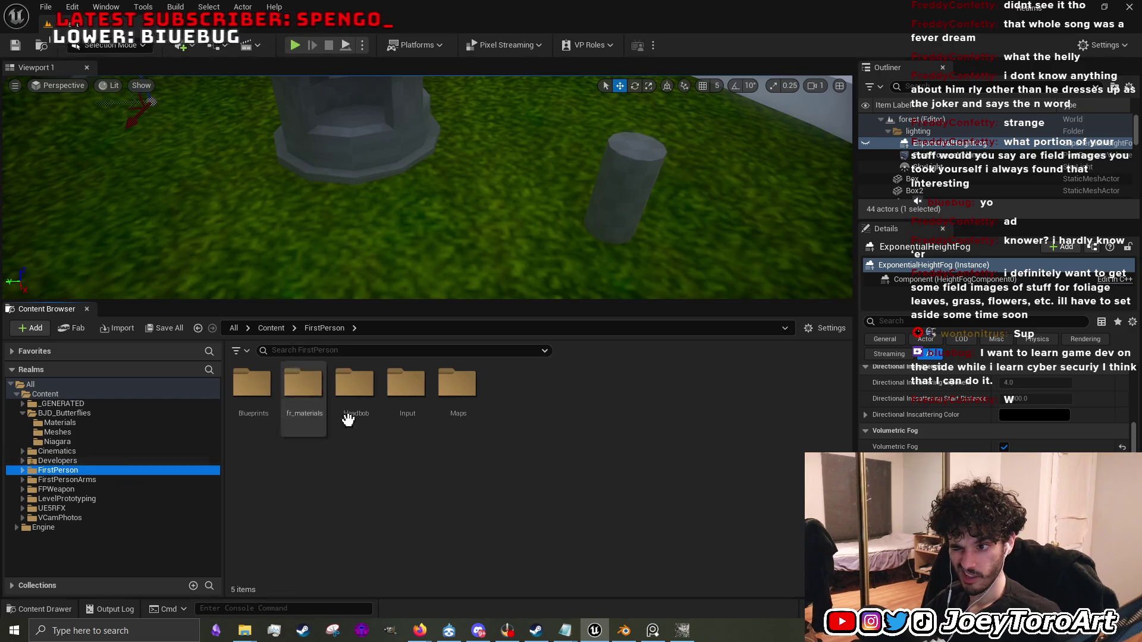
Open FirstPerson > Maps > Skys and drop desert_sky_mat into the viewport.
double_click(456, 384)
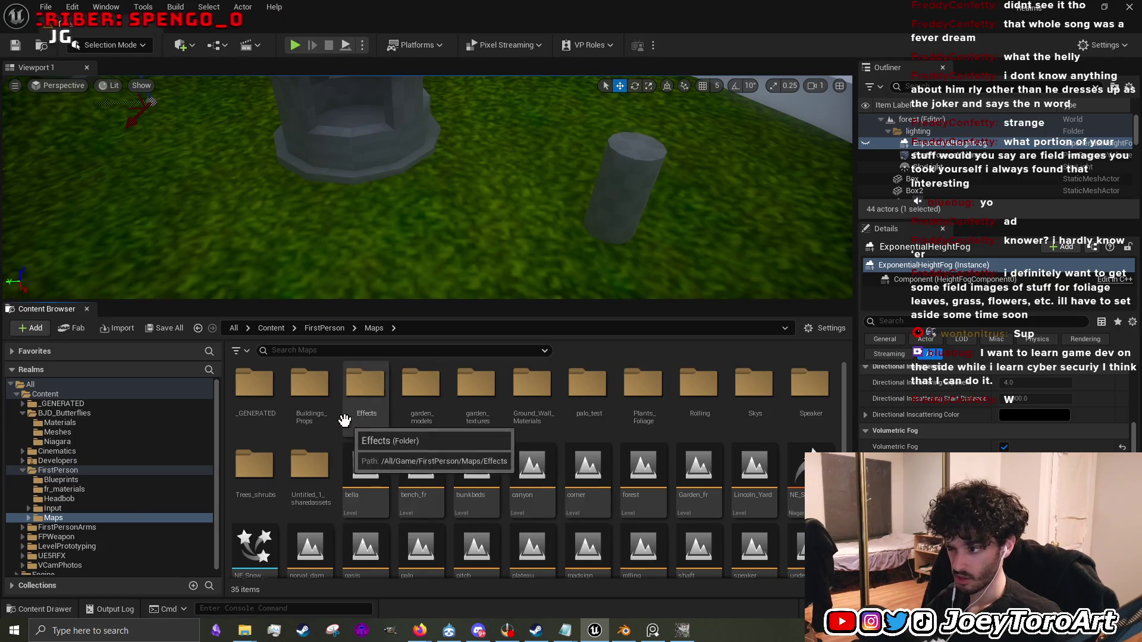
double_click(754, 392)
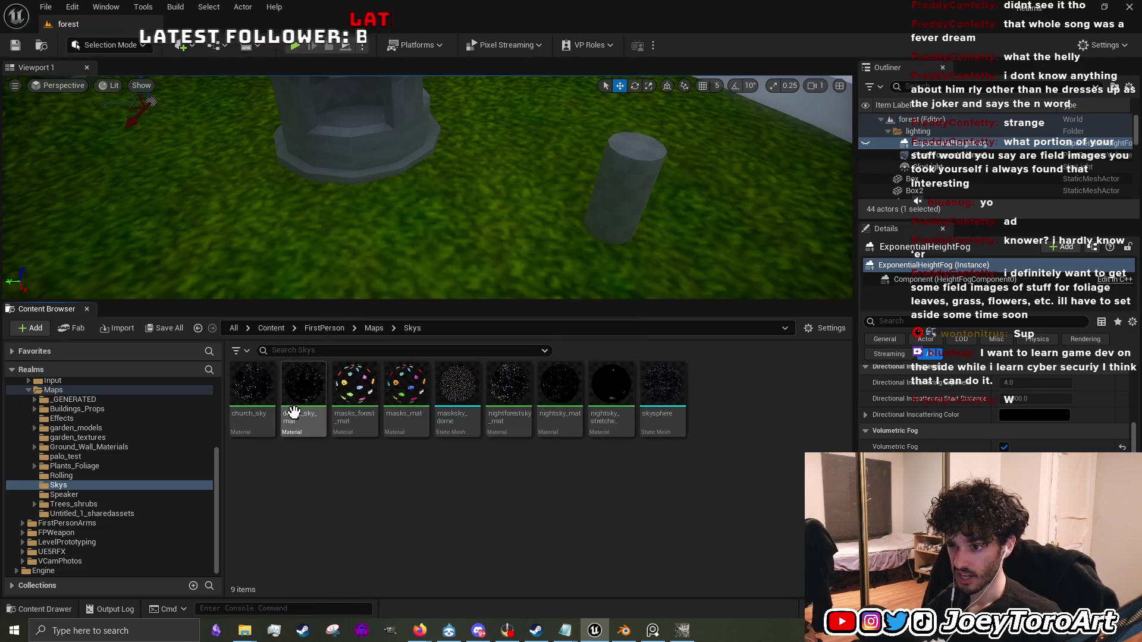
mouse_move(308, 389)
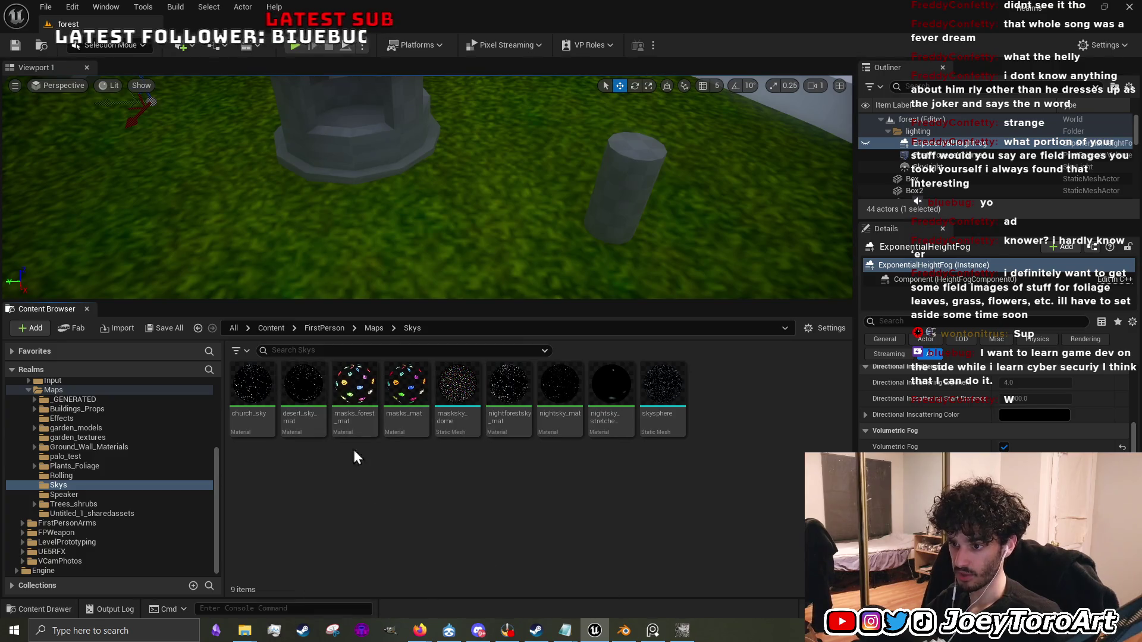
mouse_move(307, 387)
left_mouse_down()
mouse_move(365, 263)
mouse_move(405, 283)
mouse_move(452, 573)
left_mouse_up()
scroll(452, 416, "down", 10)
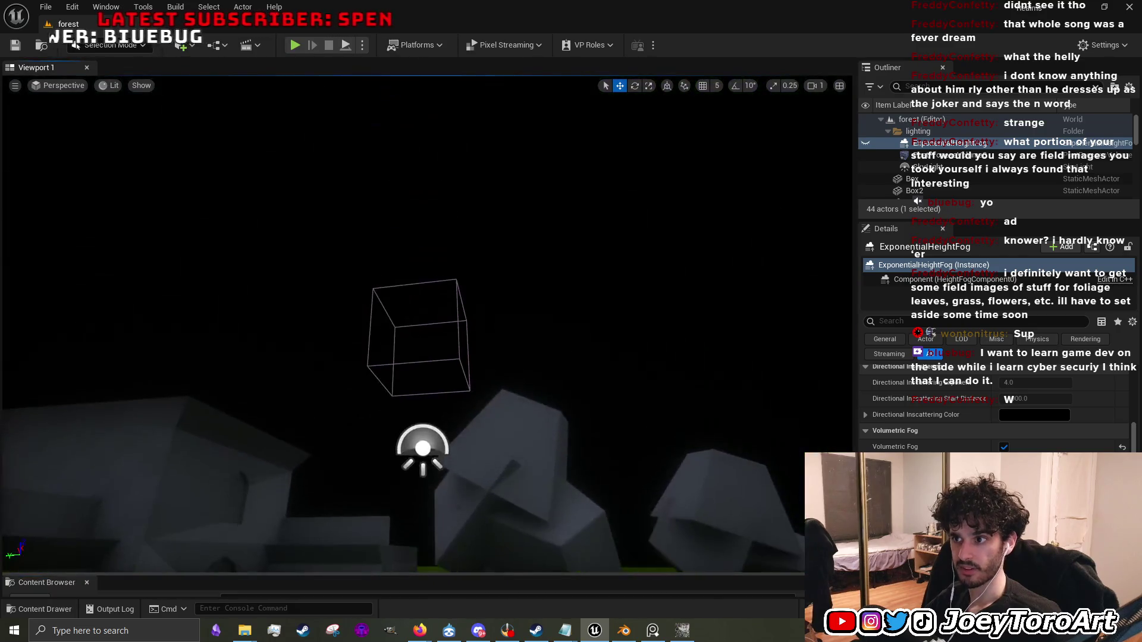
Enlarge the asset browser and try dragging desert_sky_mat into the scene again.
scroll(469, 443, "down", 5)
scroll(944, 177, "down", 5)
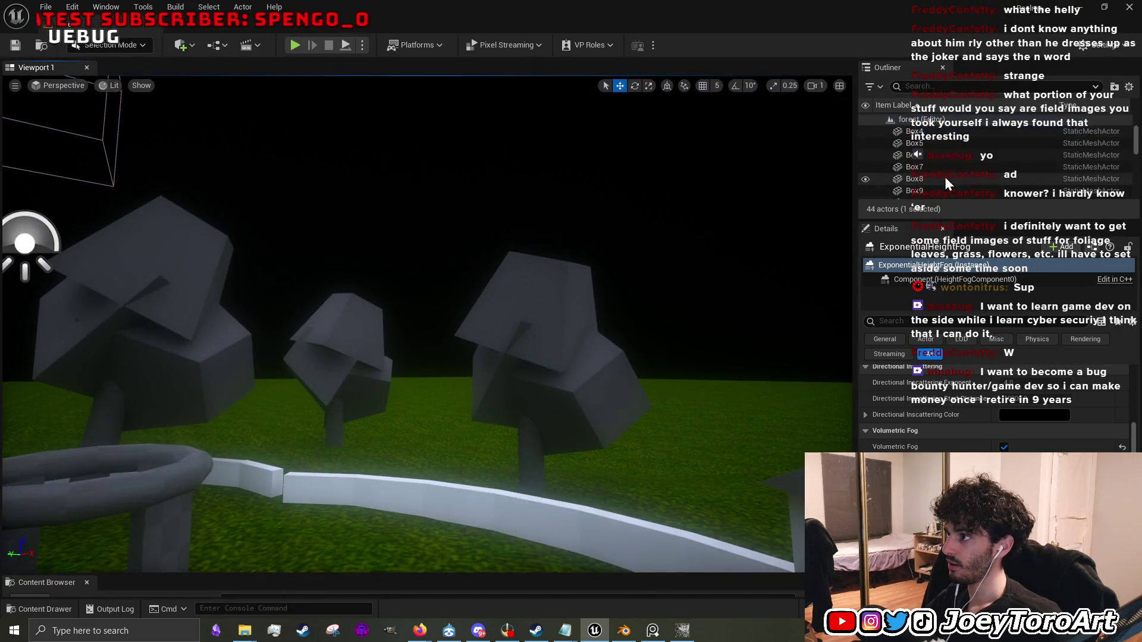
scroll(945, 179, "down", 5)
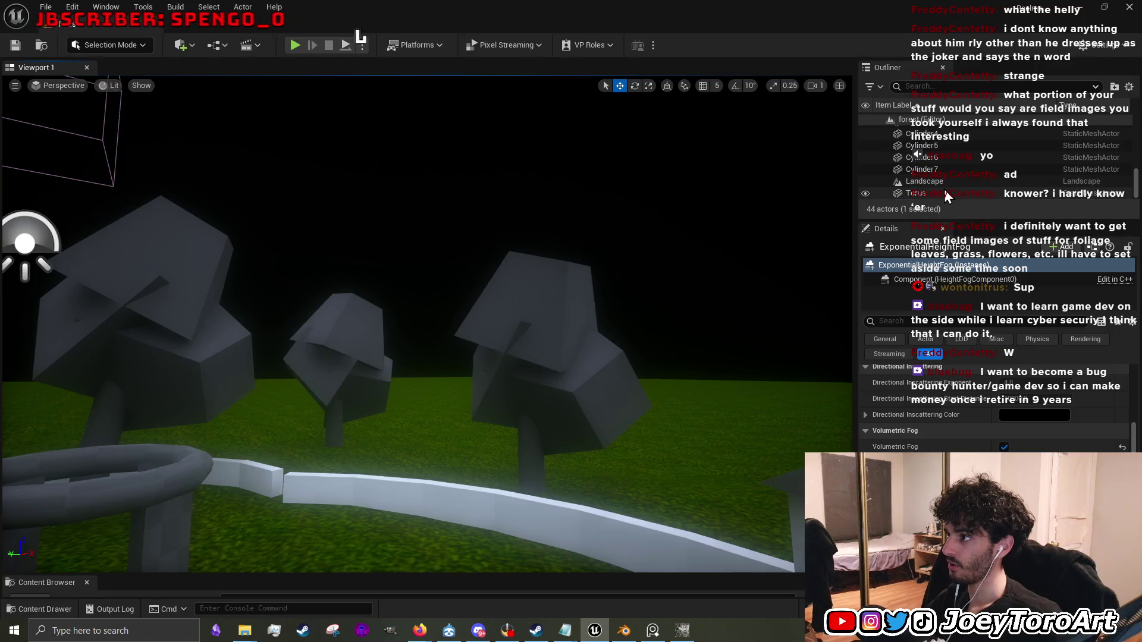
scroll(948, 192, "up", 3)
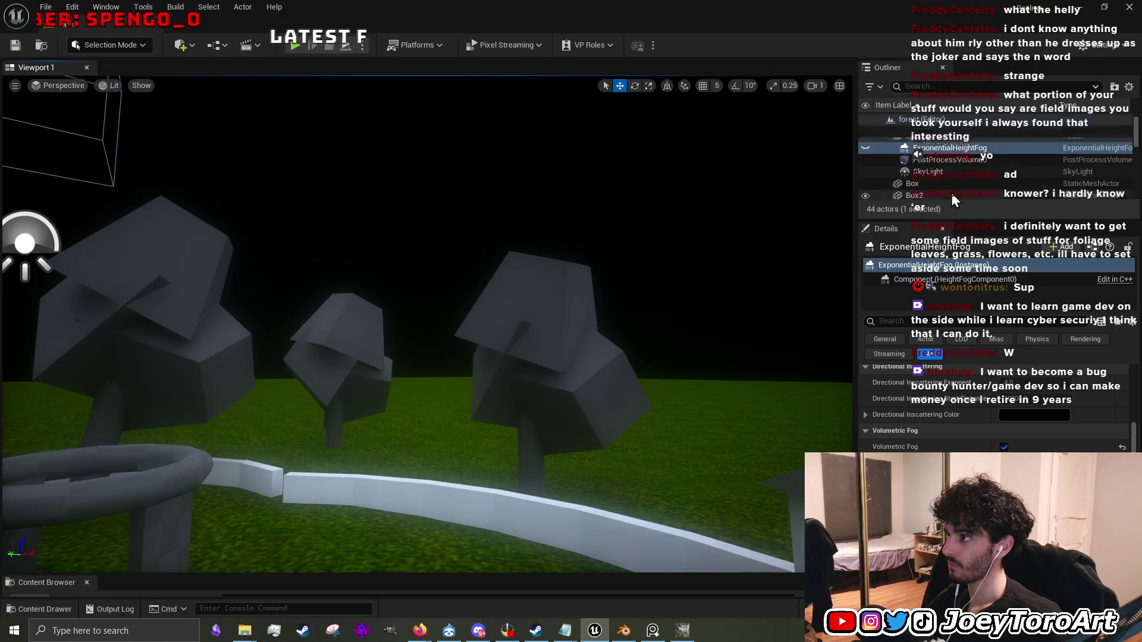
scroll(950, 196, "down", 8)
scroll(538, 390, "up", 5)
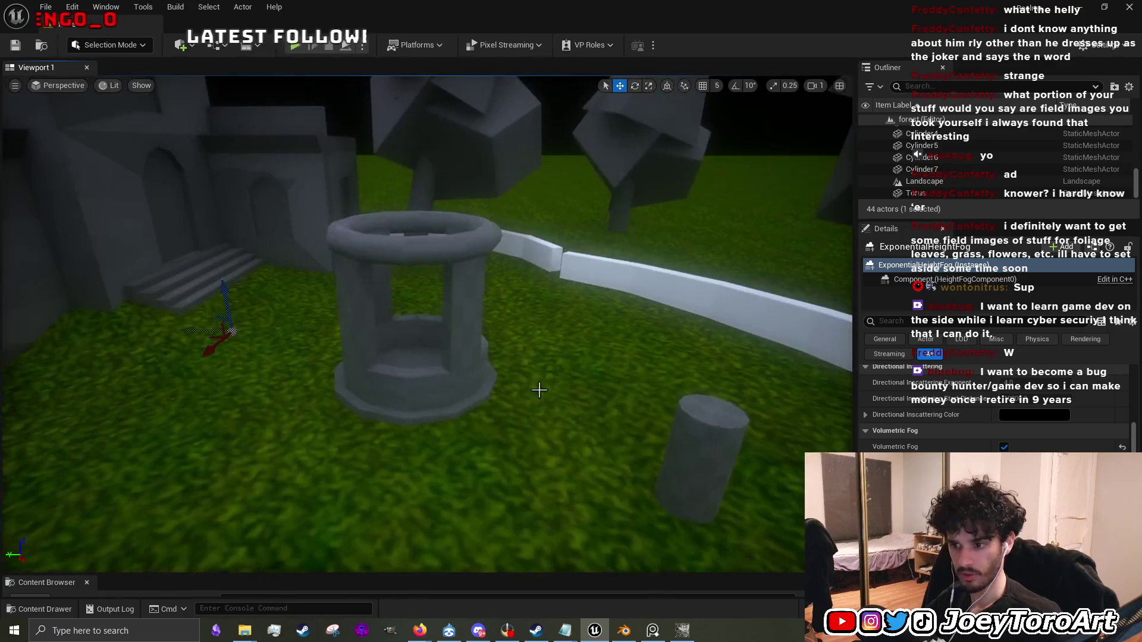
left_click_drag(437, 584, 439, 364)
left_click(312, 446)
mouse_move(311, 446)
left_mouse_down()
mouse_move(408, 354)
mouse_move(471, 320)
left_mouse_up()
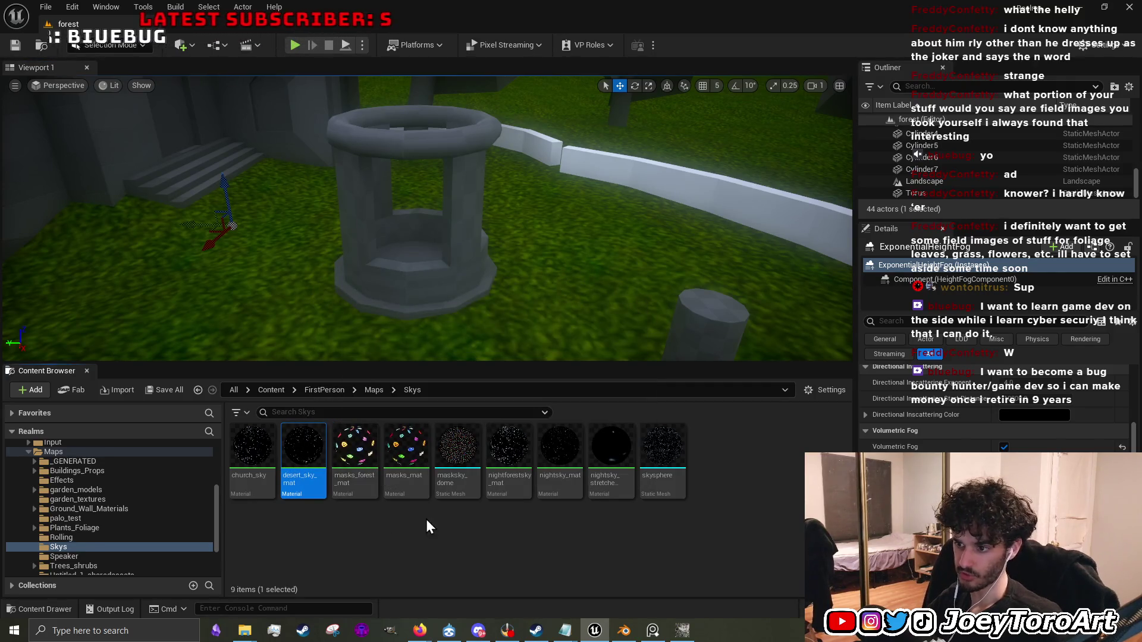
Look over masksky_dome, nightforestsky_mat and nightsky_mat, then place the skysphere mesh beside the well.
left_click(461, 470)
left_click(511, 476)
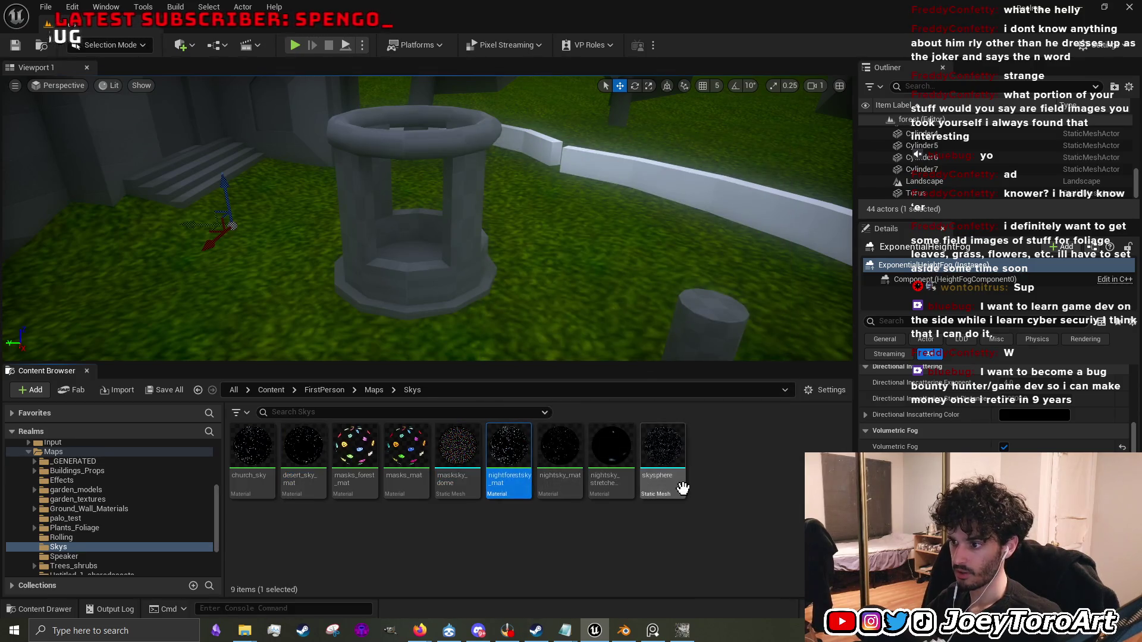
left_click(563, 477)
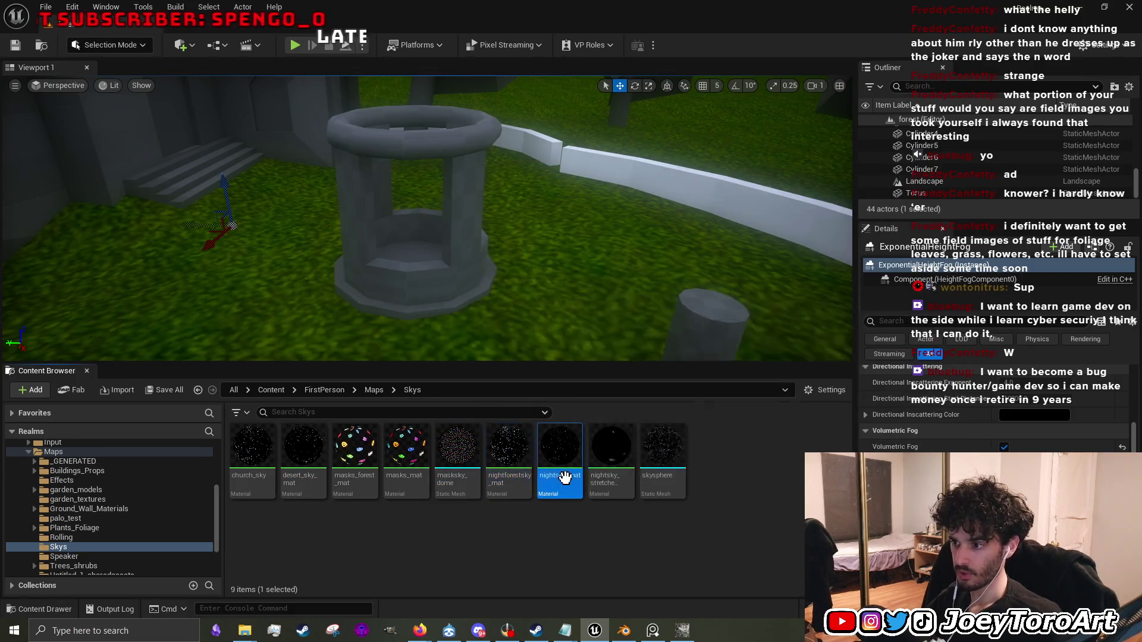
left_click(662, 457)
left_click_drag(660, 464, 503, 320)
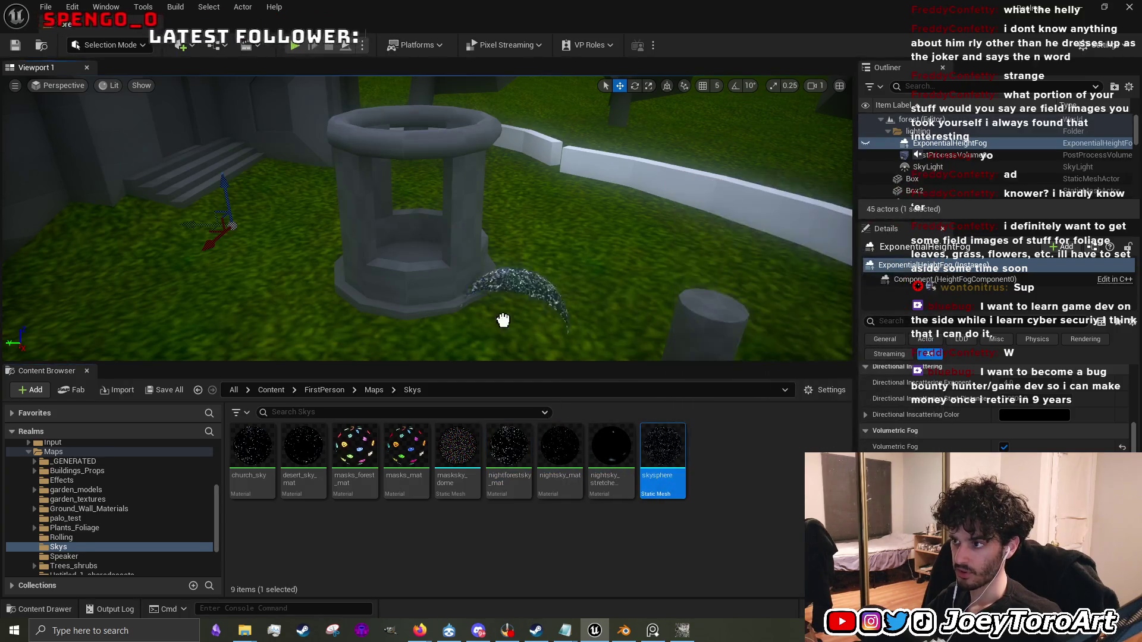
Select the skysphere actor in the Outliner and rearrange the panels to show its transform.
left_click_drag(587, 362, 586, 542)
scroll(940, 176, "down", 1)
left_click(939, 181)
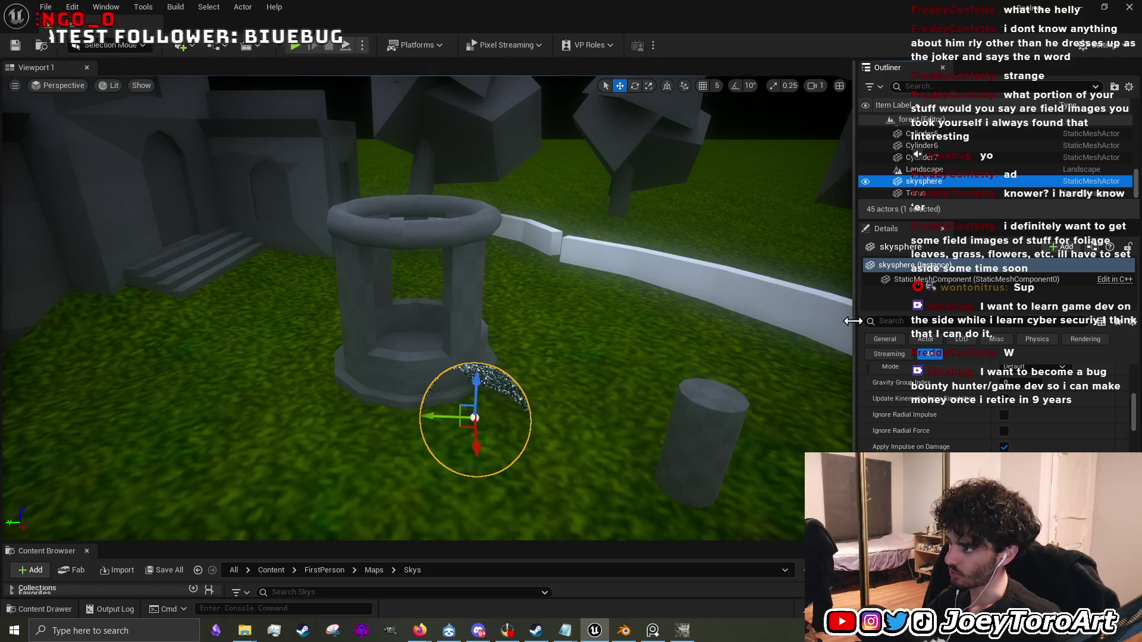
mouse_move(852, 319)
left_mouse_down()
mouse_move(741, 324)
mouse_move(843, 319)
mouse_move(882, 302)
left_mouse_up()
left_click_drag(890, 341, 842, 343)
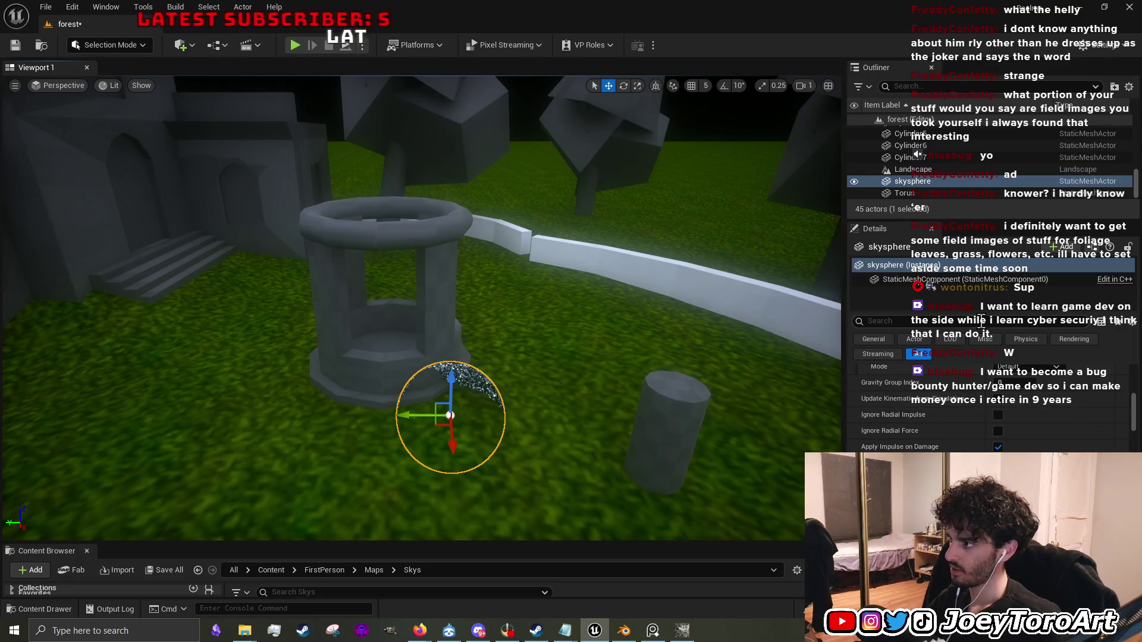
scroll(987, 410, "down", 3)
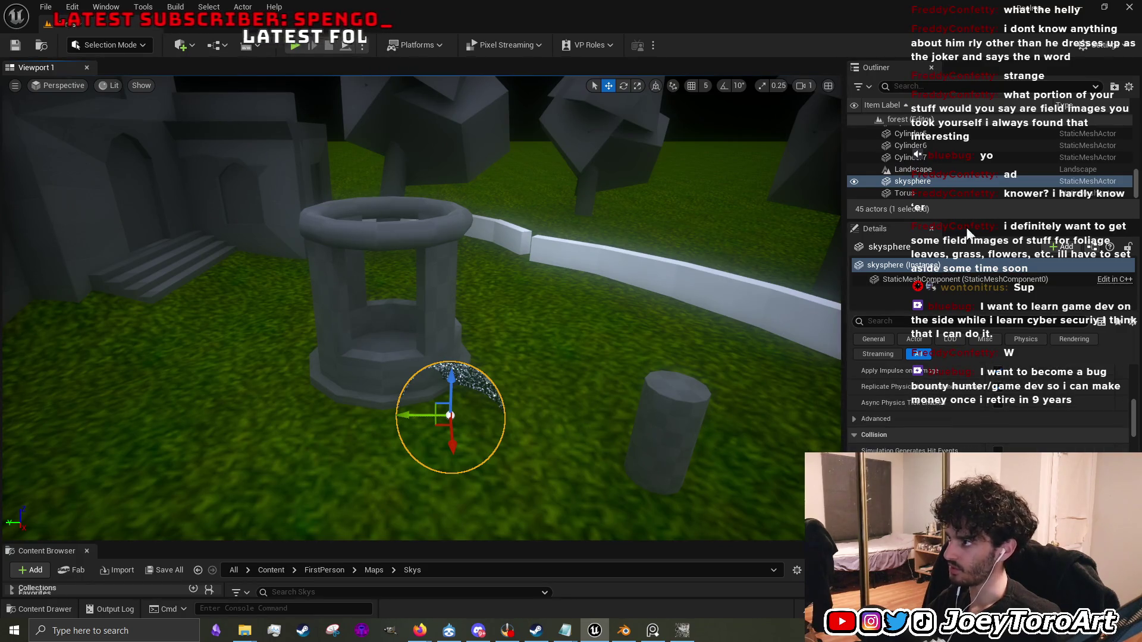
left_click(939, 187)
scroll(1094, 404, "up", 3)
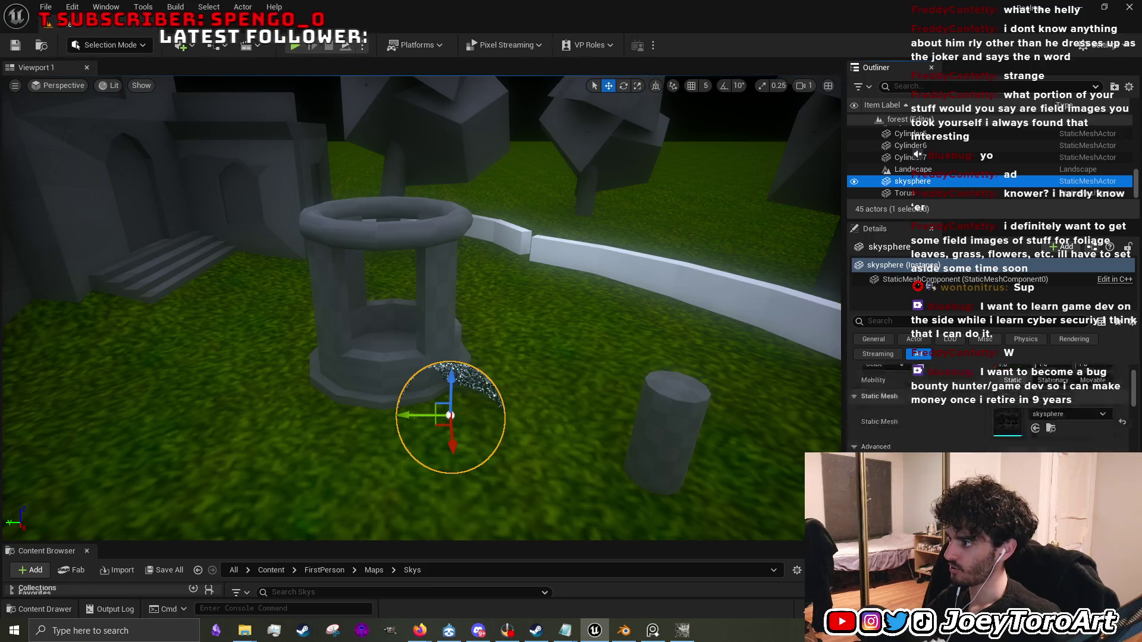
Set the skysphere's location to 0 and its scale to 1000 on X, Y and Z.
left_click(1011, 388)
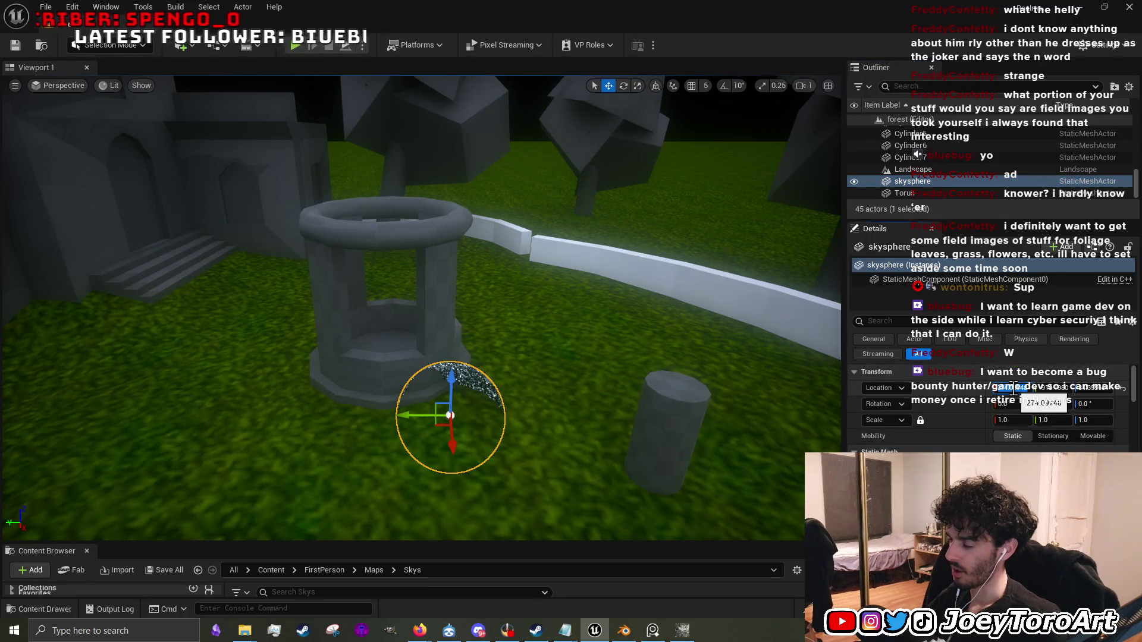
type("0")
left_click(1052, 387)
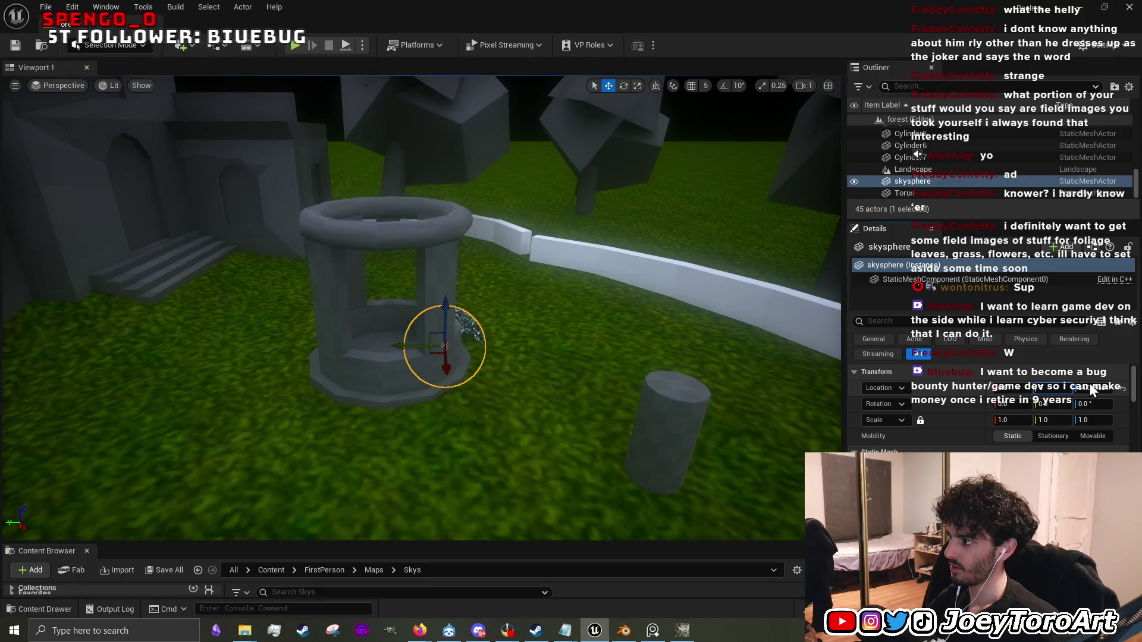
left_click(1092, 388)
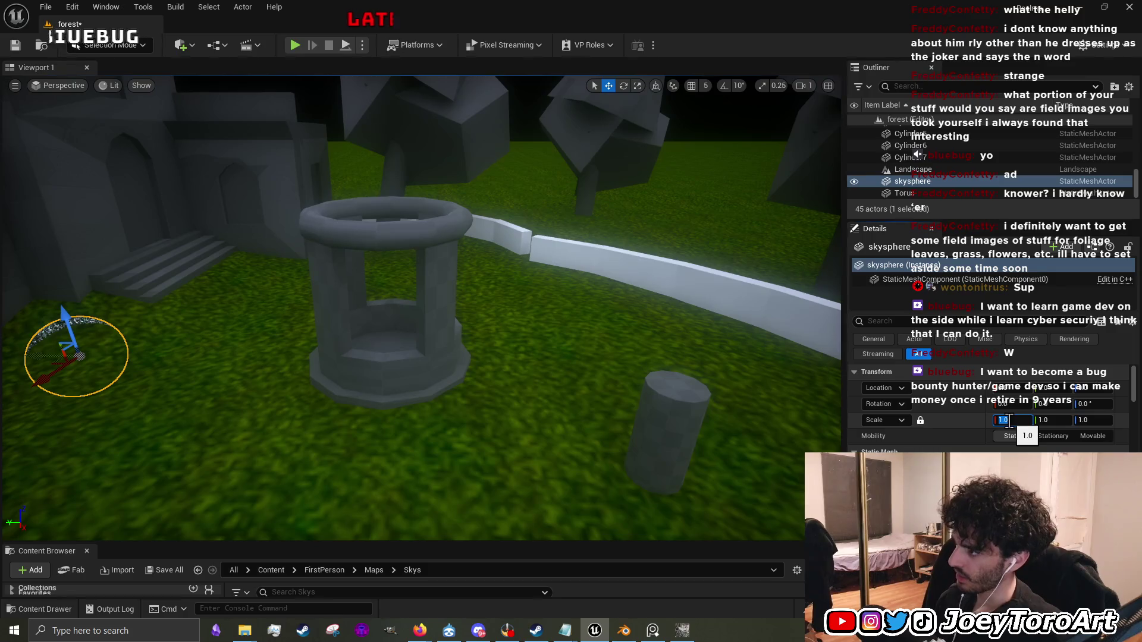
type("100")
key("Return")
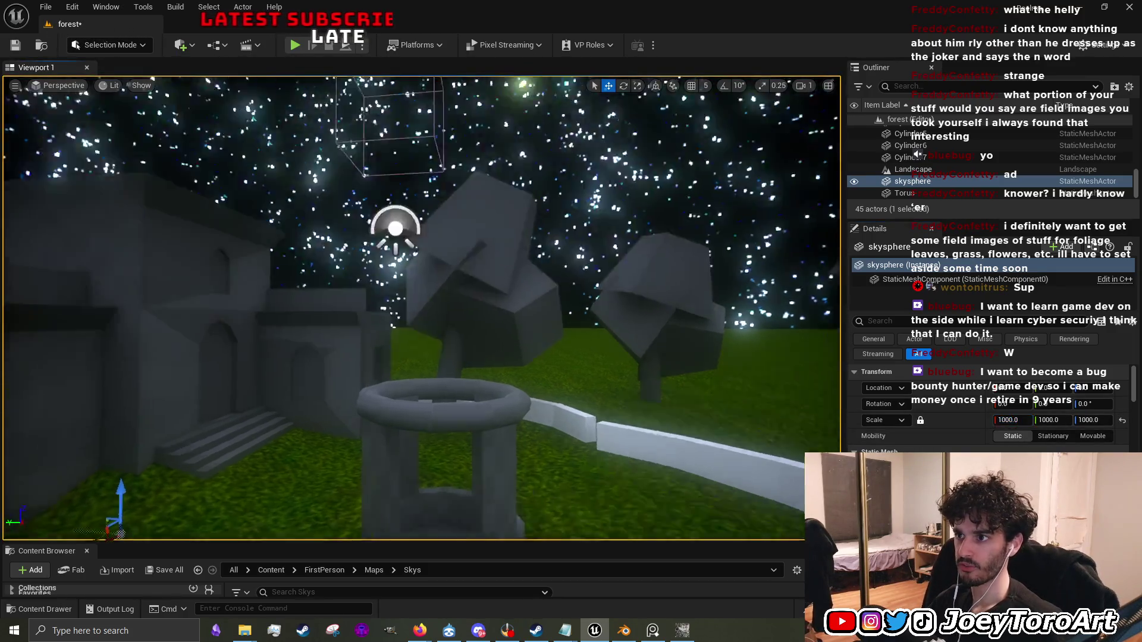
mouse_move(416, 297)
left_mouse_down()
mouse_move(416, 232)
mouse_move(393, 178)
mouse_move(392, 303)
mouse_move(388, 254)
left_mouse_up()
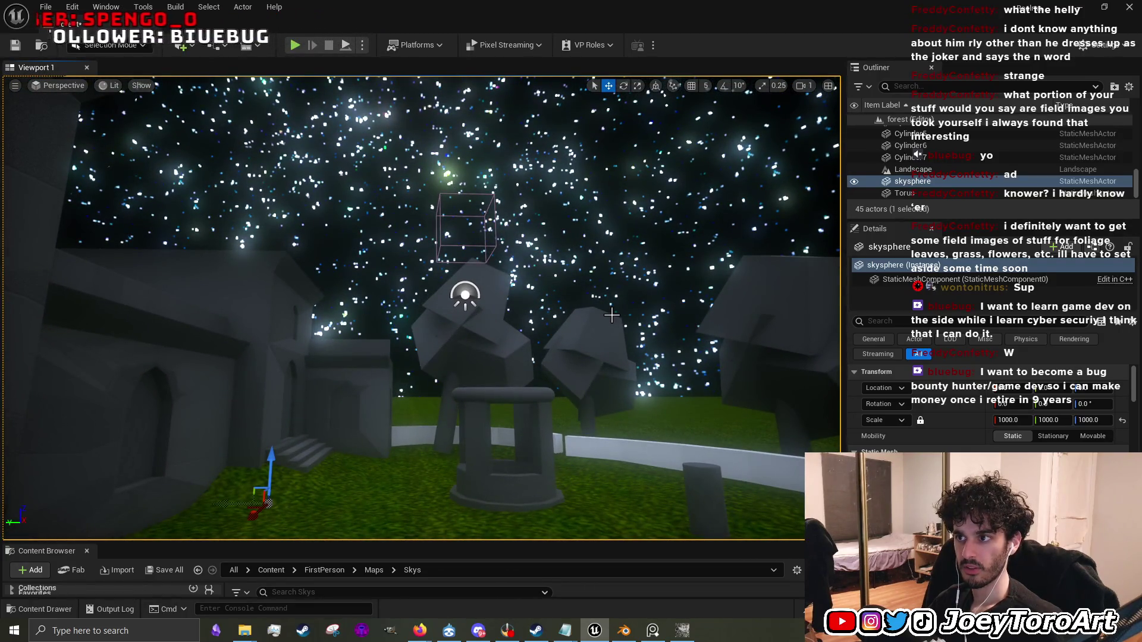
scroll(1027, 161, "up", 3)
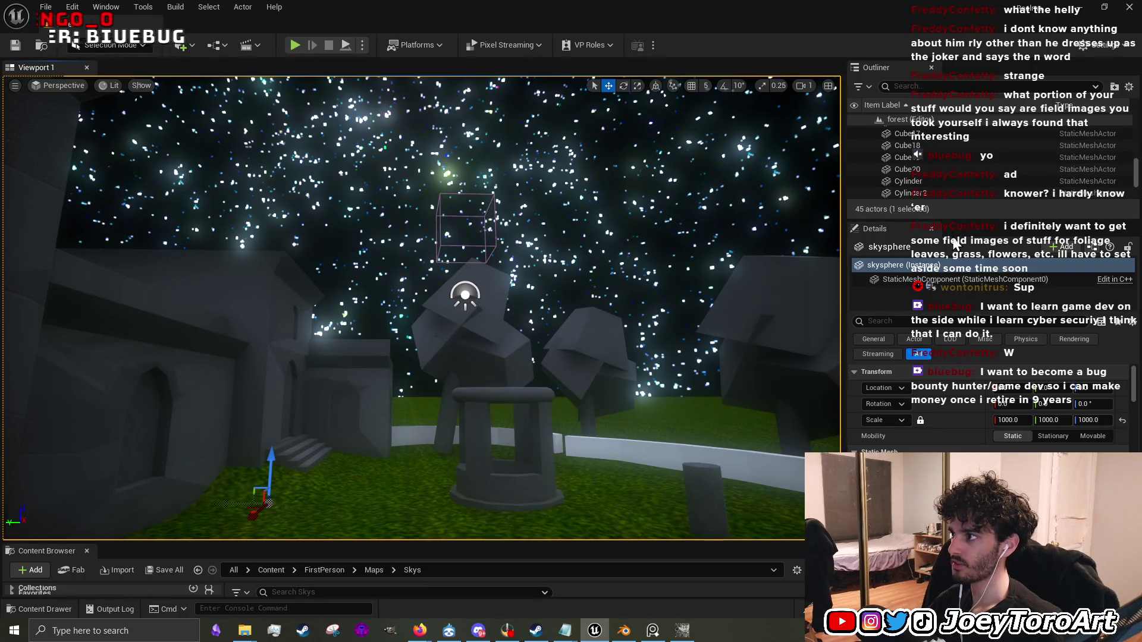
Unhide ExponentialHeightFog and select it to show its settings, with Fog Density 0.05.
left_click_drag(959, 220, 958, 343)
scroll(958, 278, "up", 5)
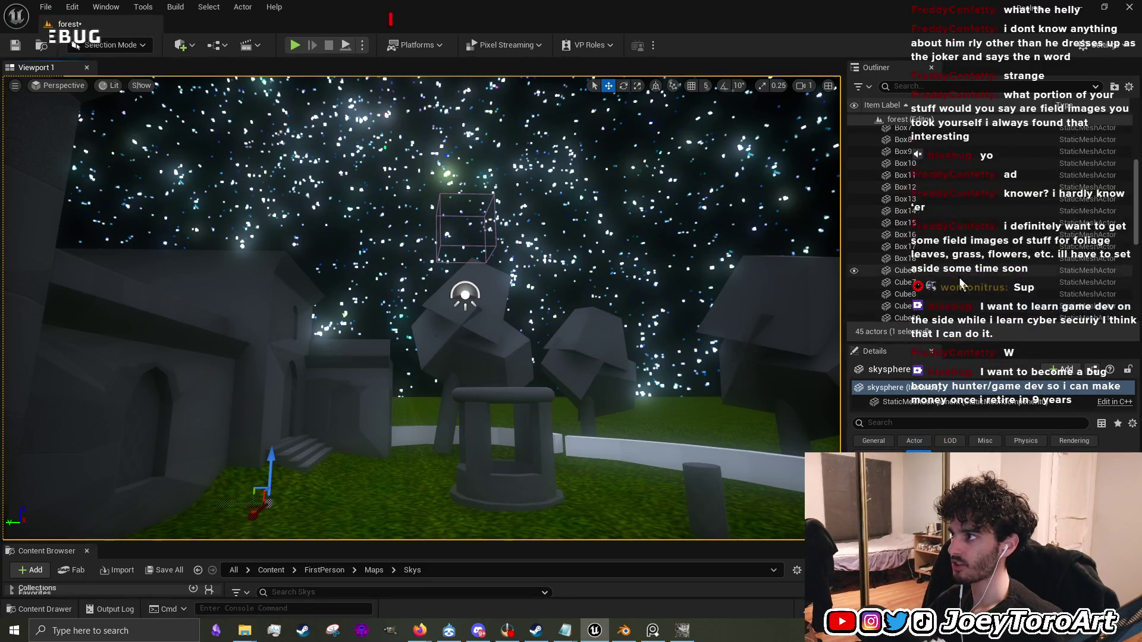
left_click(854, 143)
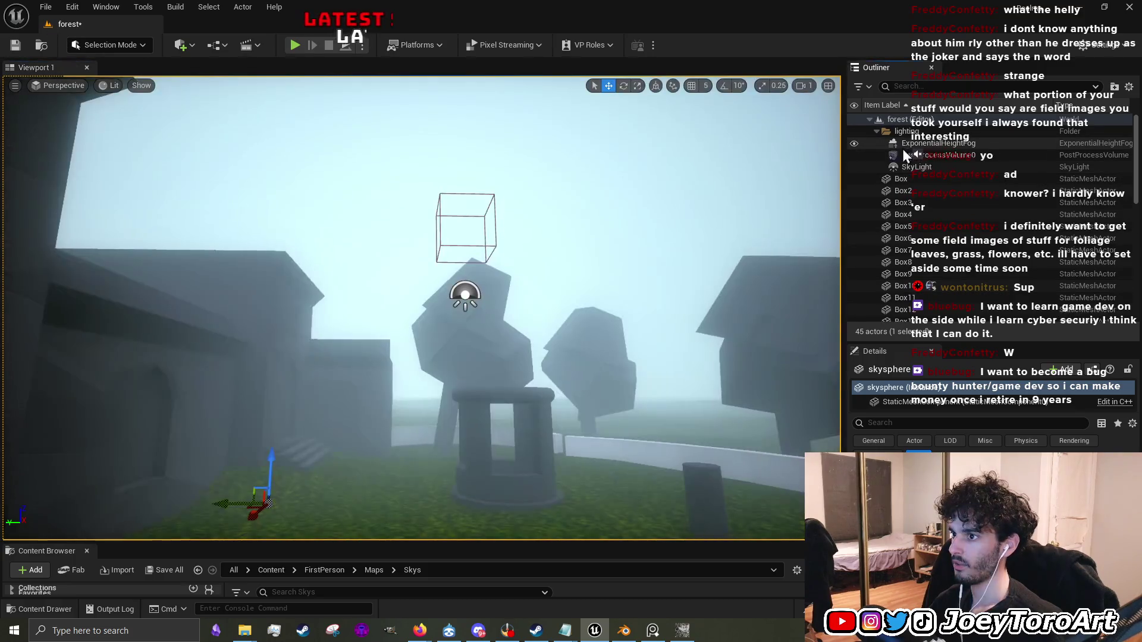
left_click(940, 145)
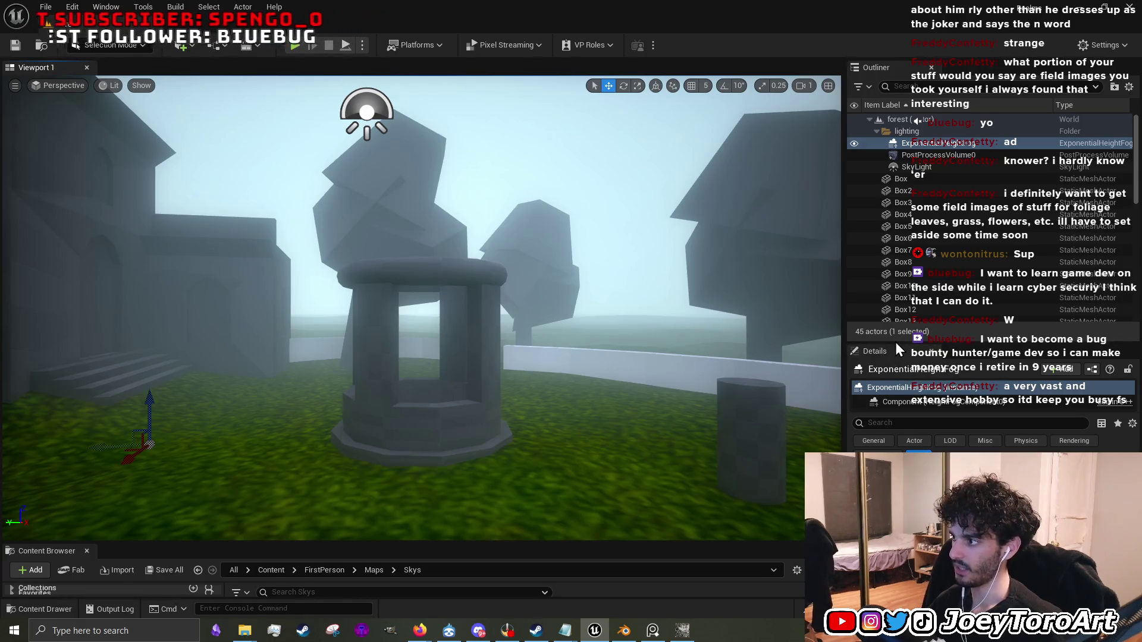
mouse_move(896, 342)
left_mouse_down()
mouse_move(949, 243)
mouse_move(951, 214)
left_mouse_up()
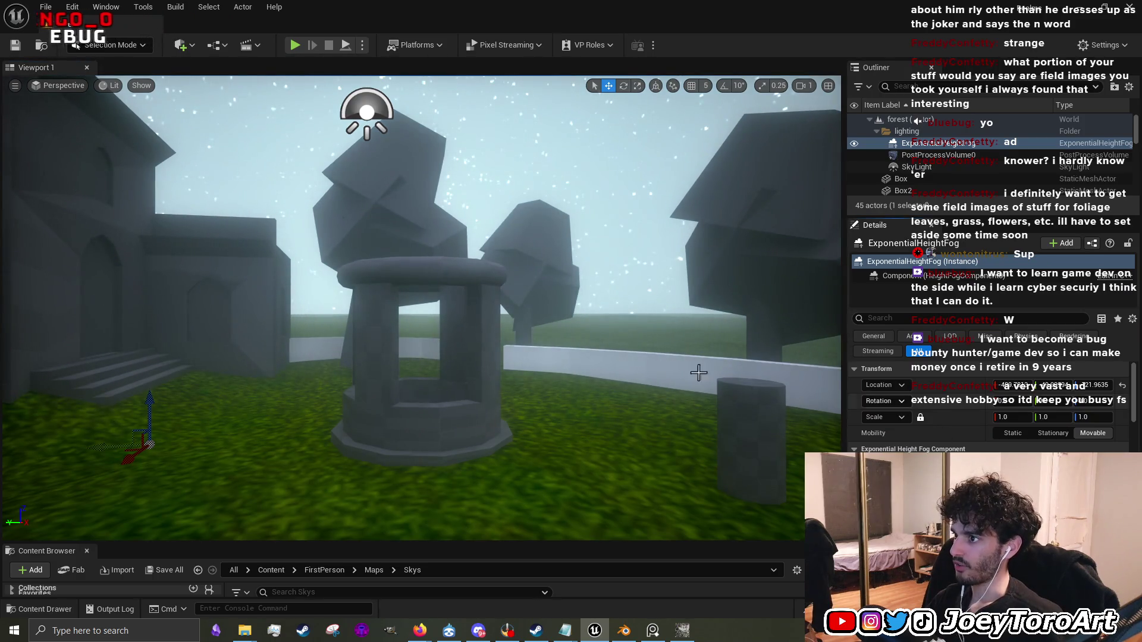
mouse_move(699, 372)
left_mouse_down()
mouse_move(699, 386)
mouse_move(699, 309)
mouse_move(699, 324)
mouse_move(717, 324)
left_mouse_up()
mouse_move(673, 392)
left_mouse_down()
mouse_move(655, 357)
mouse_move(684, 374)
left_mouse_up()
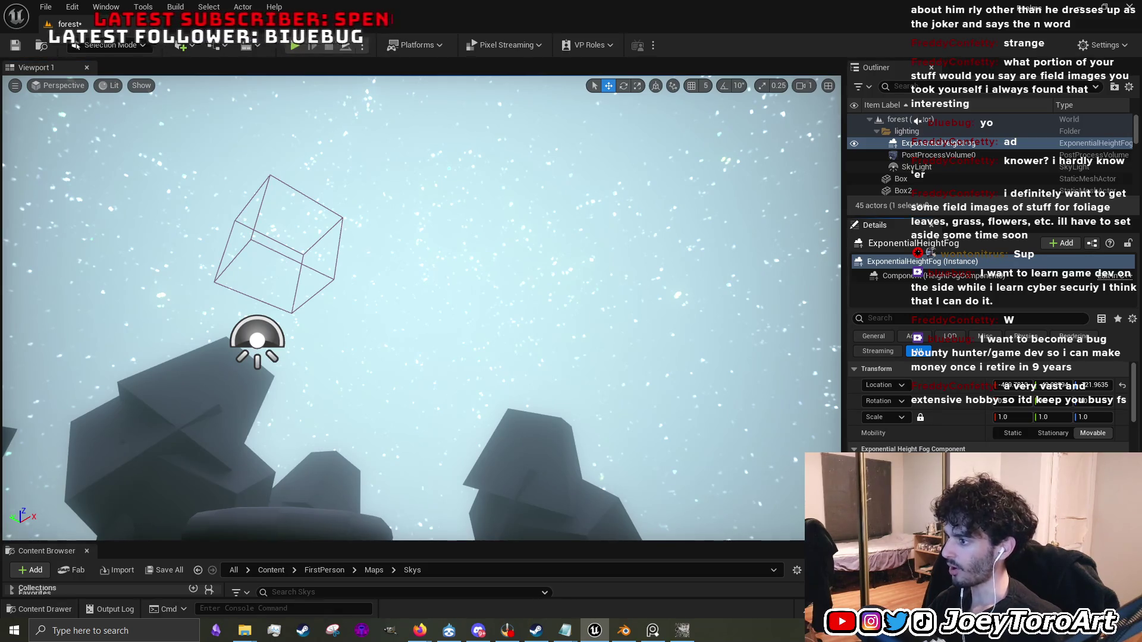
scroll(987, 404, "down", 1)
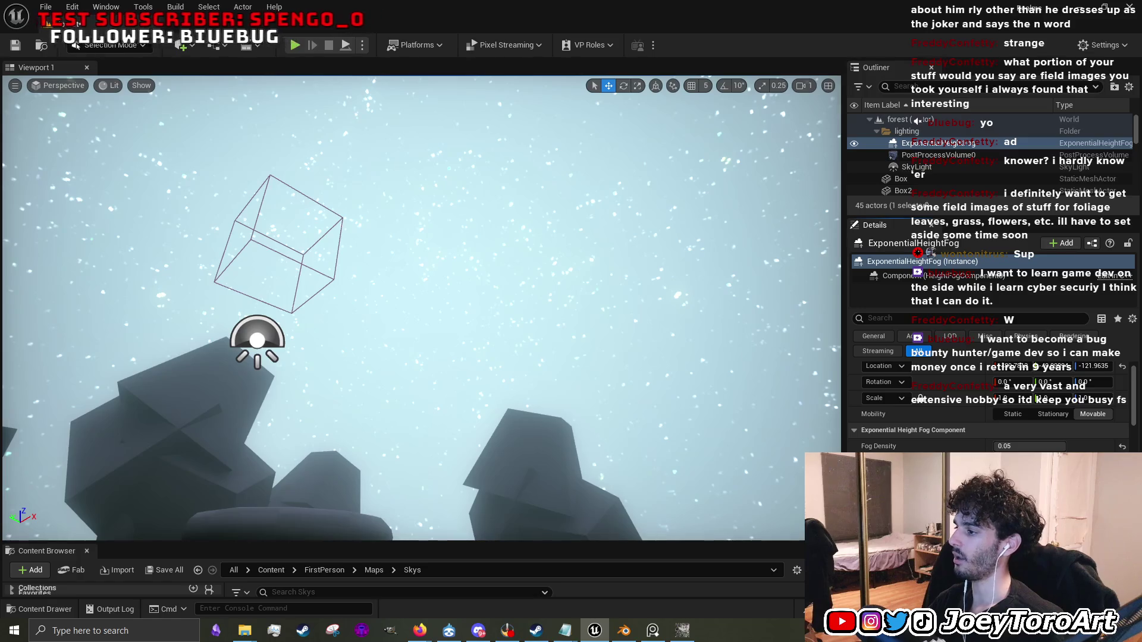
Lower the fog's Fog Max Opacity to about 0.31 and Fog Density to about 0.018.
scroll(1042, 413, "down", 5)
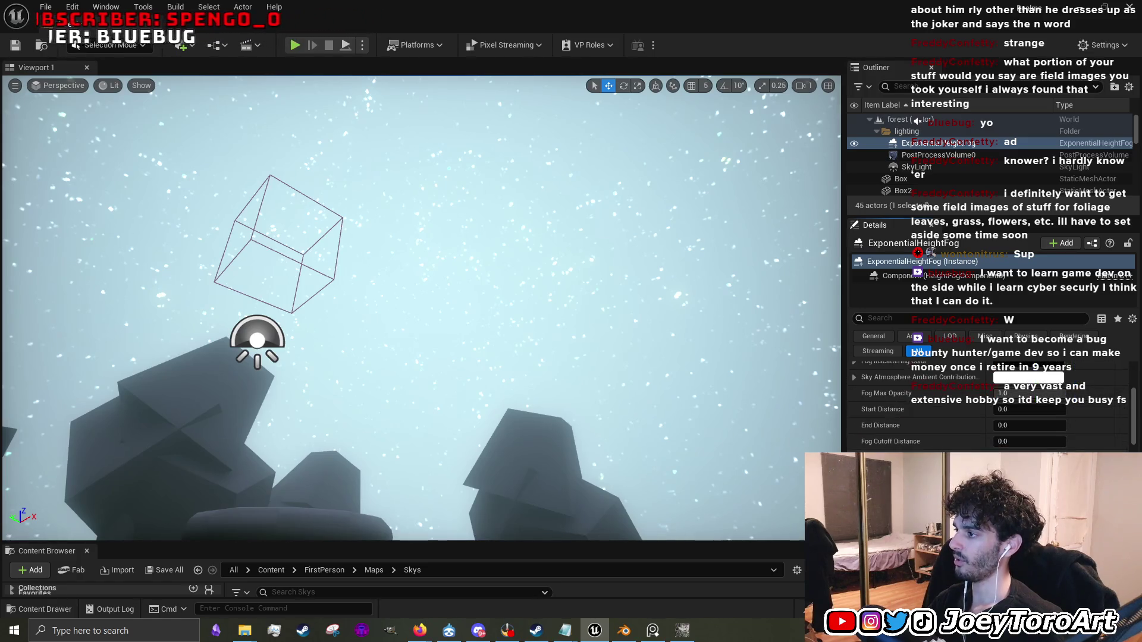
mouse_move(1043, 393)
left_mouse_down()
mouse_move(1001, 393)
mouse_move(1066, 393)
left_mouse_up()
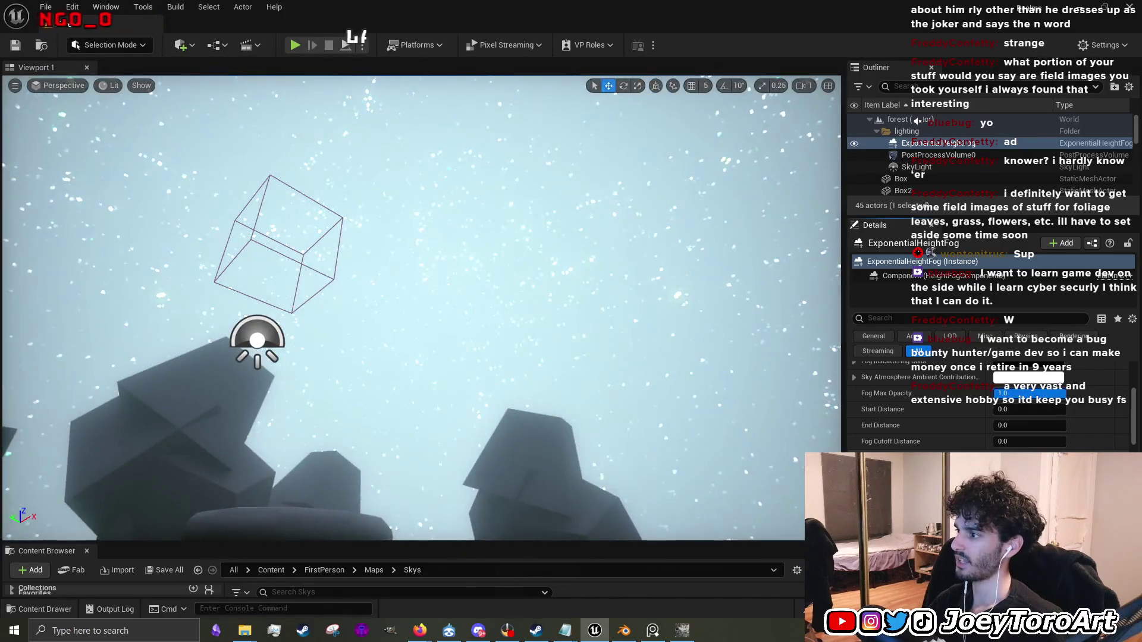
scroll(996, 431, "up", 3)
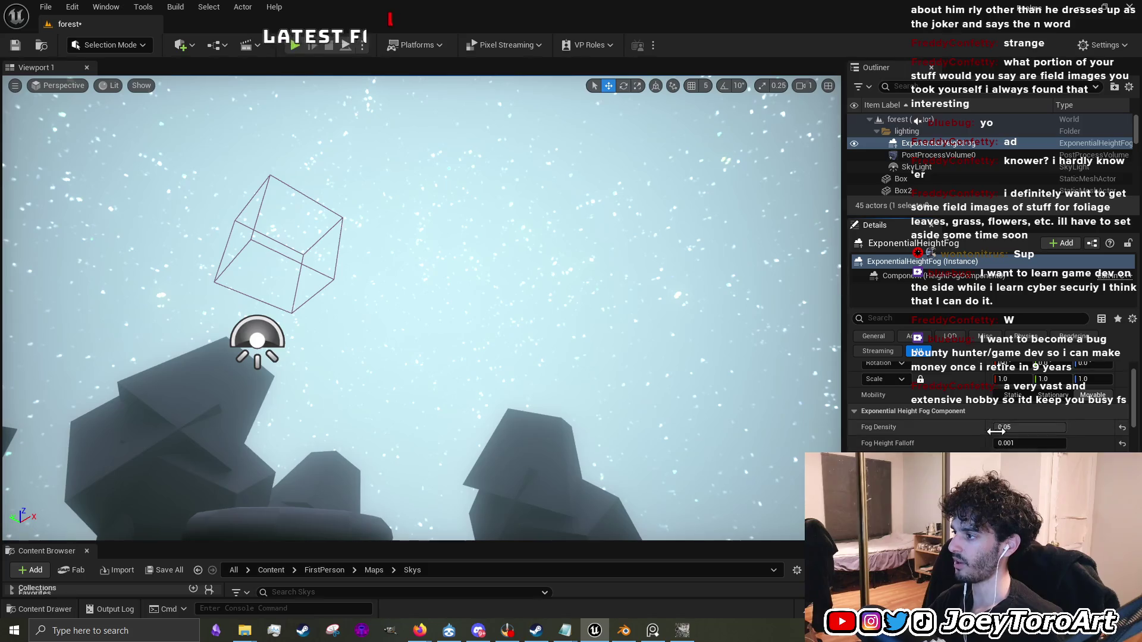
mouse_move(1048, 427)
left_mouse_down()
mouse_move(1014, 427)
mouse_move(1056, 443)
mouse_move(1025, 443)
mouse_move(1044, 443)
left_mouse_up()
scroll(988, 405, "down", 5)
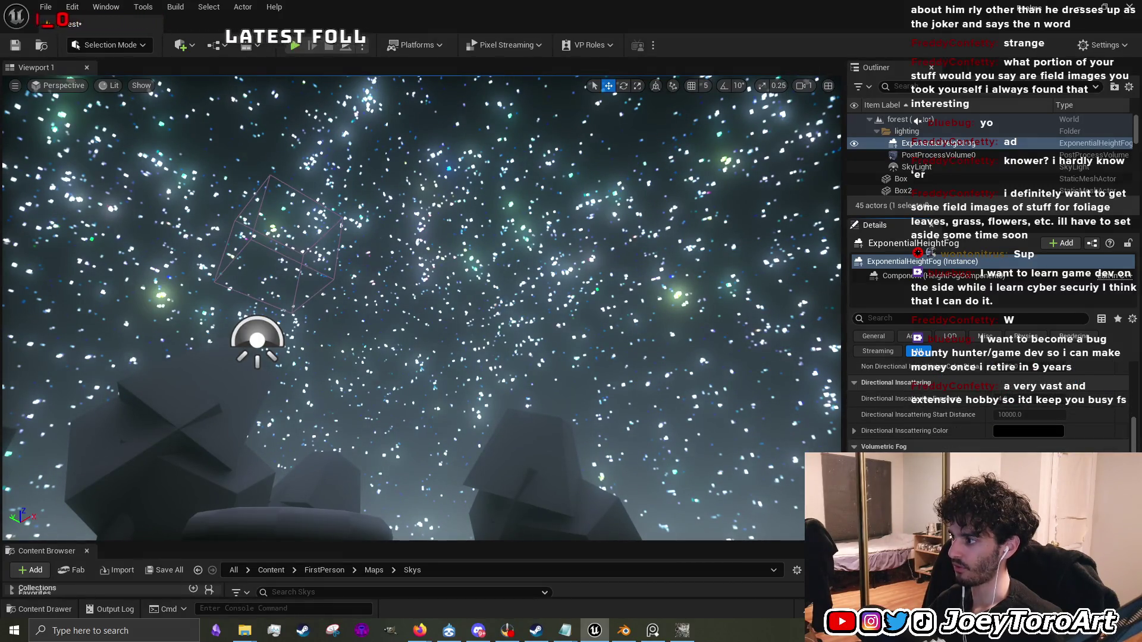
left_click(1027, 431)
Try a red-orange, then black, fog colour in the Color Picker before closing it.
mouse_move(832, 386)
left_mouse_down()
mouse_move(868, 408)
mouse_move(996, 433)
mouse_move(1016, 426)
left_mouse_up()
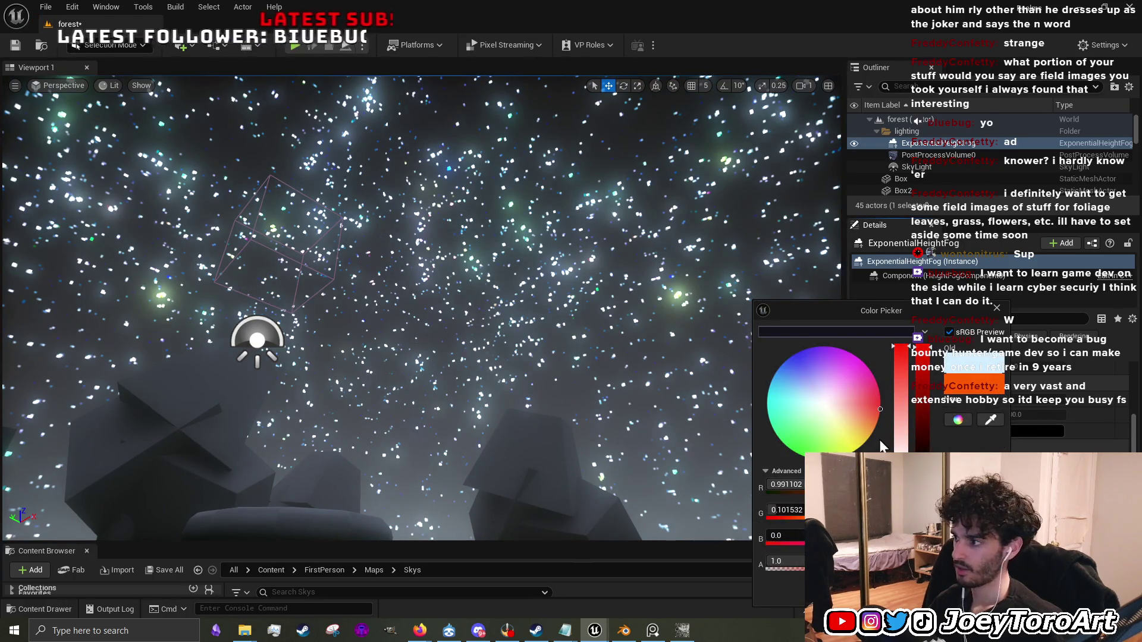
mouse_move(922, 443)
left_mouse_down()
mouse_move(922, 469)
mouse_move(920, 328)
left_mouse_up()
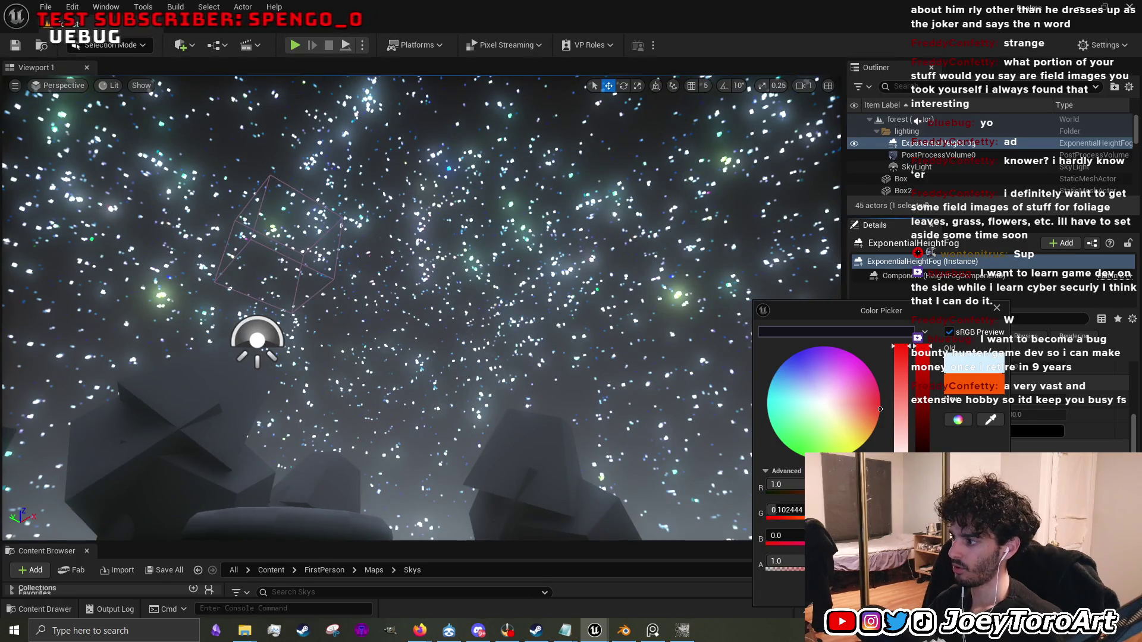
key("Return")
Tint the Directional Inscattering Color, trying magenta and green before settling on saturated red.
left_click(1011, 431)
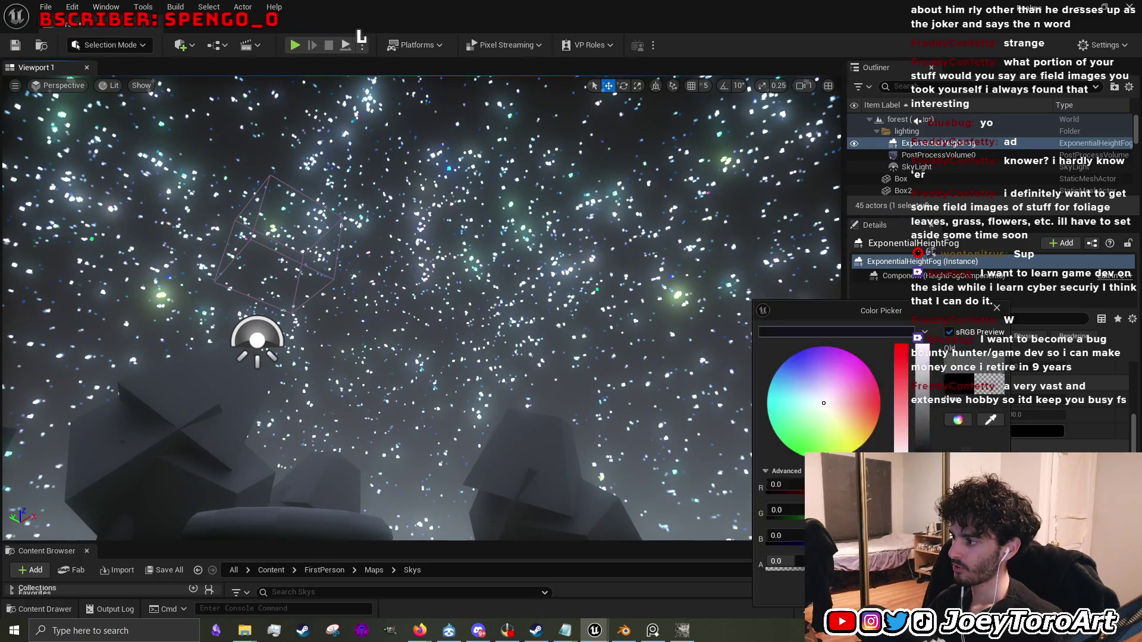
left_click_drag(821, 407, 936, 421)
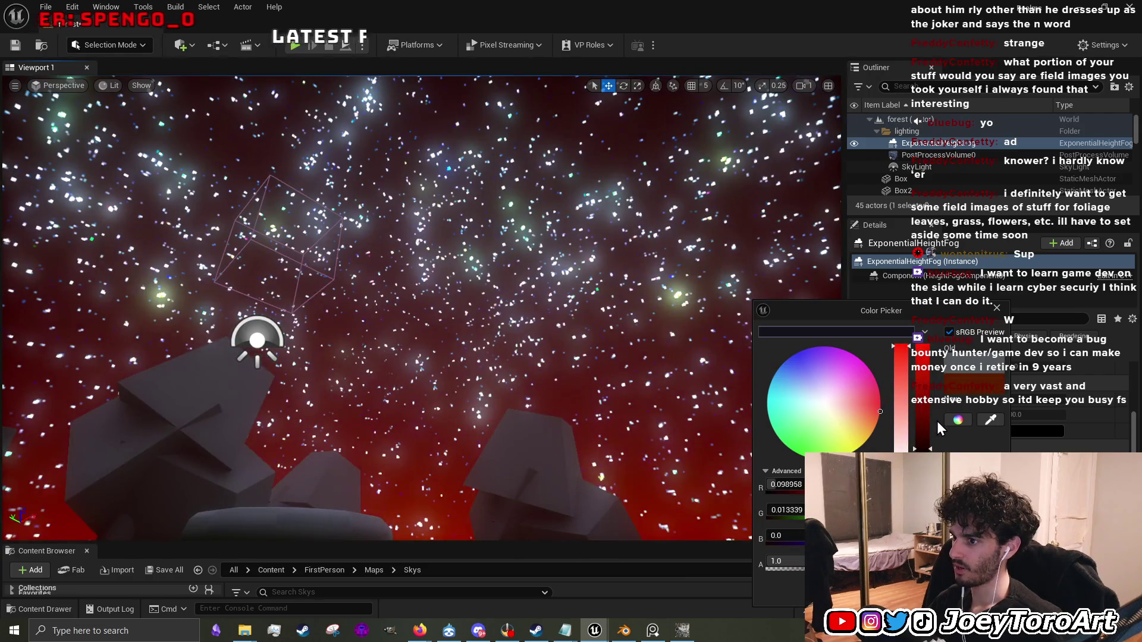
left_click_drag(684, 268, 709, 287)
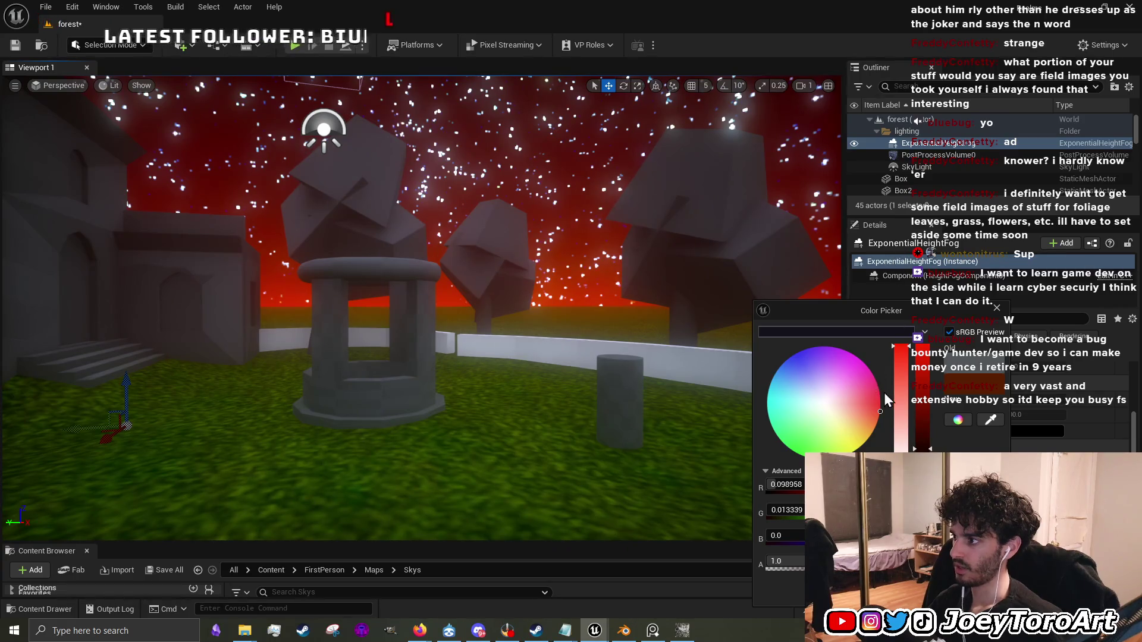
mouse_move(878, 412)
left_mouse_down()
mouse_move(893, 406)
mouse_move(920, 336)
left_mouse_up()
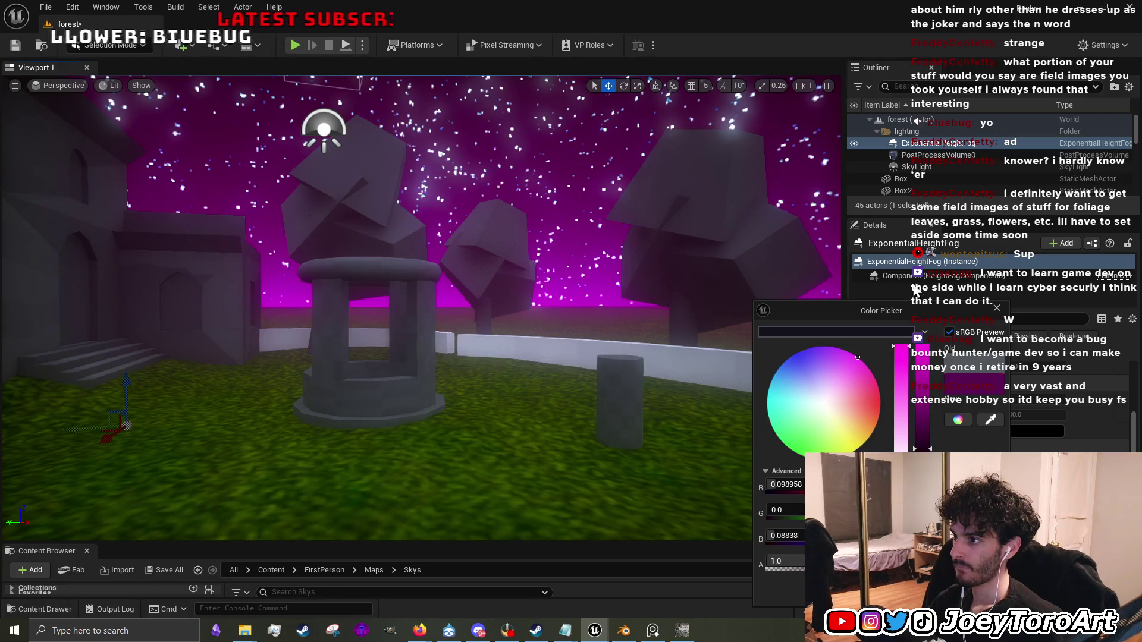
mouse_move(886, 247)
left_mouse_down()
mouse_move(691, 235)
mouse_move(726, 441)
mouse_move(797, 476)
mouse_move(850, 476)
mouse_move(892, 404)
mouse_move(872, 334)
mouse_move(816, 286)
mouse_move(740, 284)
mouse_move(797, 252)
mouse_move(876, 269)
mouse_move(805, 245)
mouse_move(908, 303)
mouse_move(929, 344)
left_mouse_up()
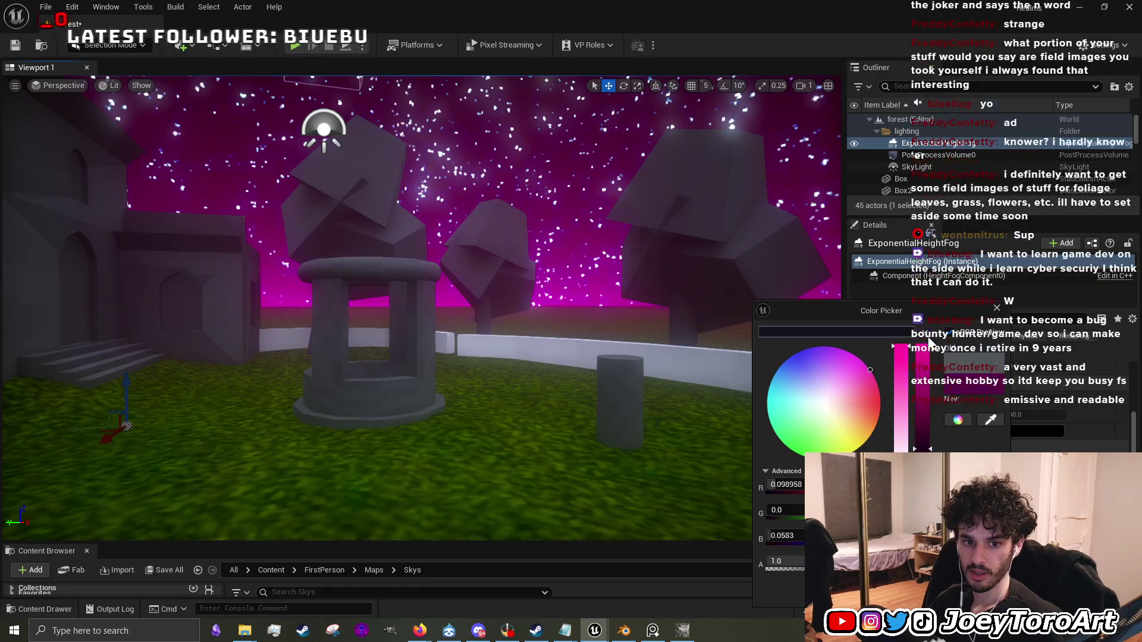
left_click_drag(976, 384, 962, 311)
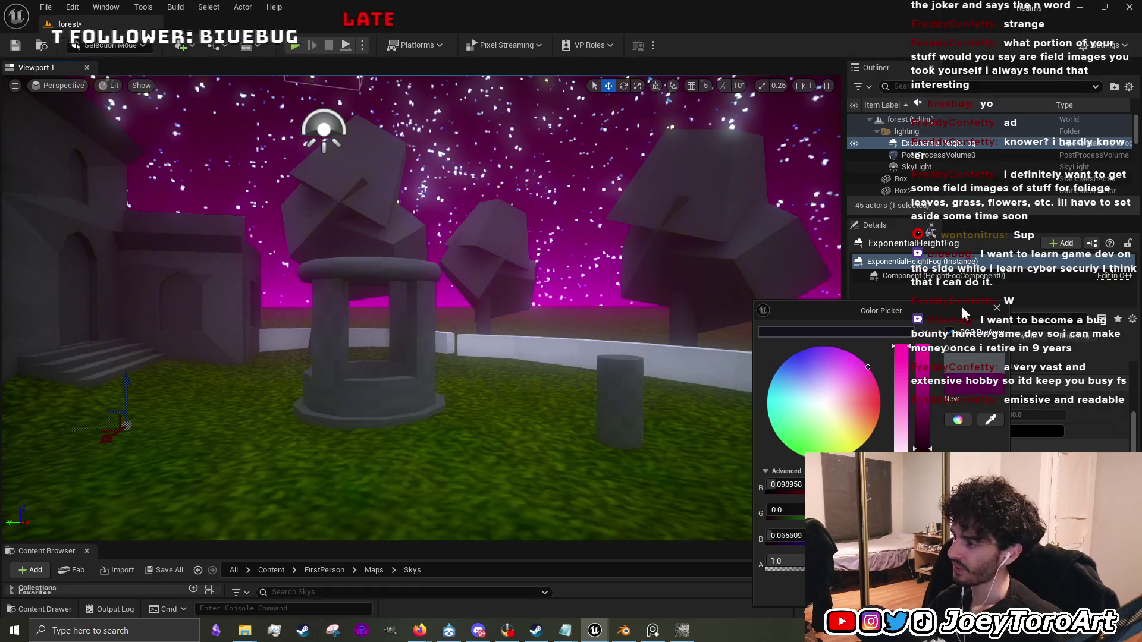
left_click_drag(963, 351, 963, 370)
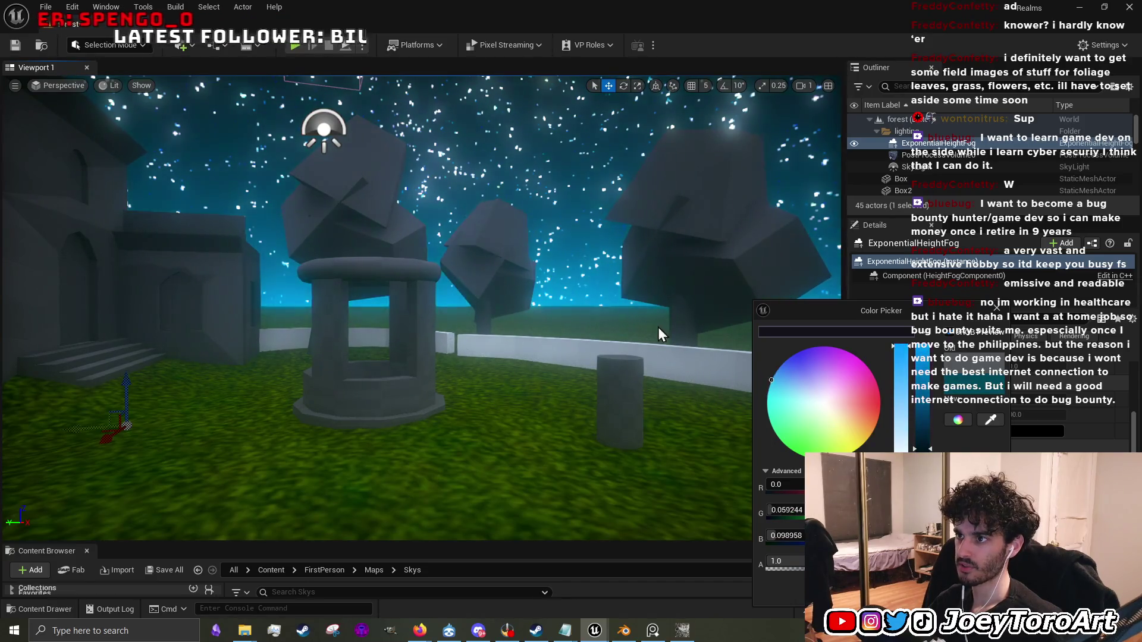
mouse_move(986, 355)
left_mouse_down()
mouse_move(931, 420)
mouse_move(959, 397)
mouse_move(976, 402)
mouse_move(955, 400)
mouse_move(971, 402)
mouse_move(971, 450)
left_mouse_up()
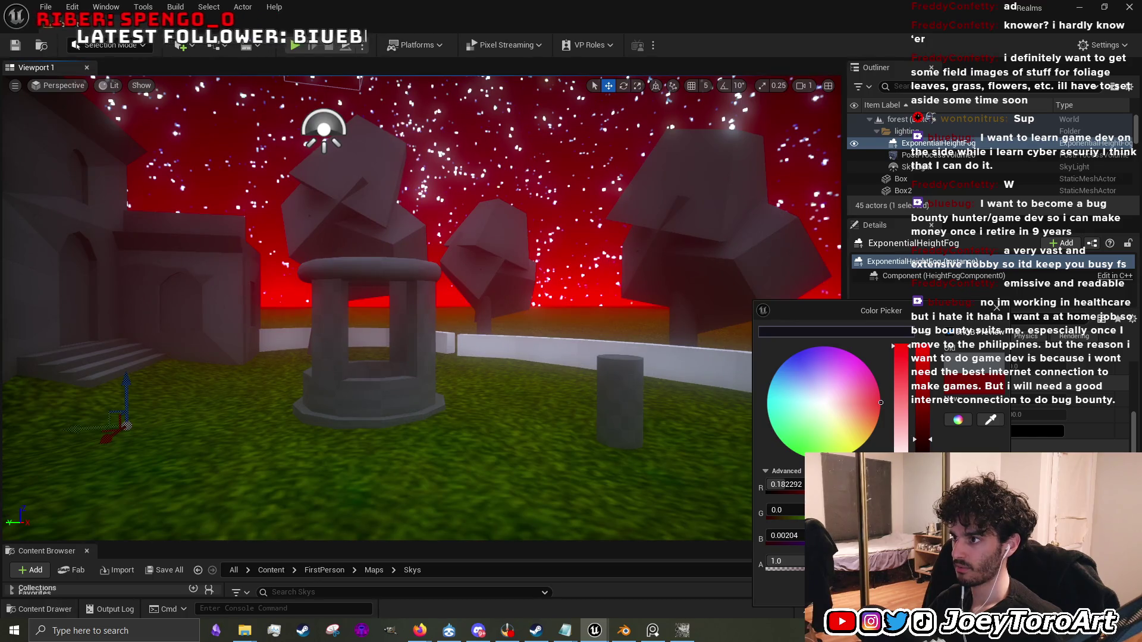
left_click_drag(417, 297, 476, 250)
scroll(987, 387, "up", 10)
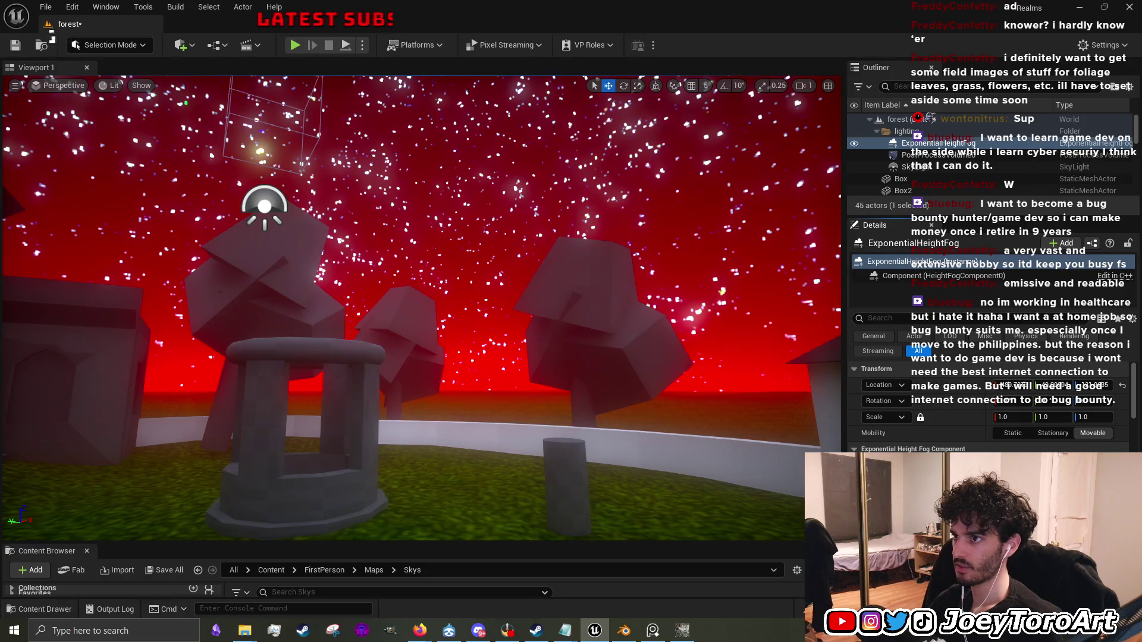
mouse_move(416, 298)
left_mouse_down()
mouse_move(422, 274)
mouse_move(405, 261)
mouse_move(368, 315)
mouse_move(354, 312)
mouse_move(360, 261)
mouse_move(342, 244)
mouse_move(398, 309)
mouse_move(395, 298)
left_mouse_up()
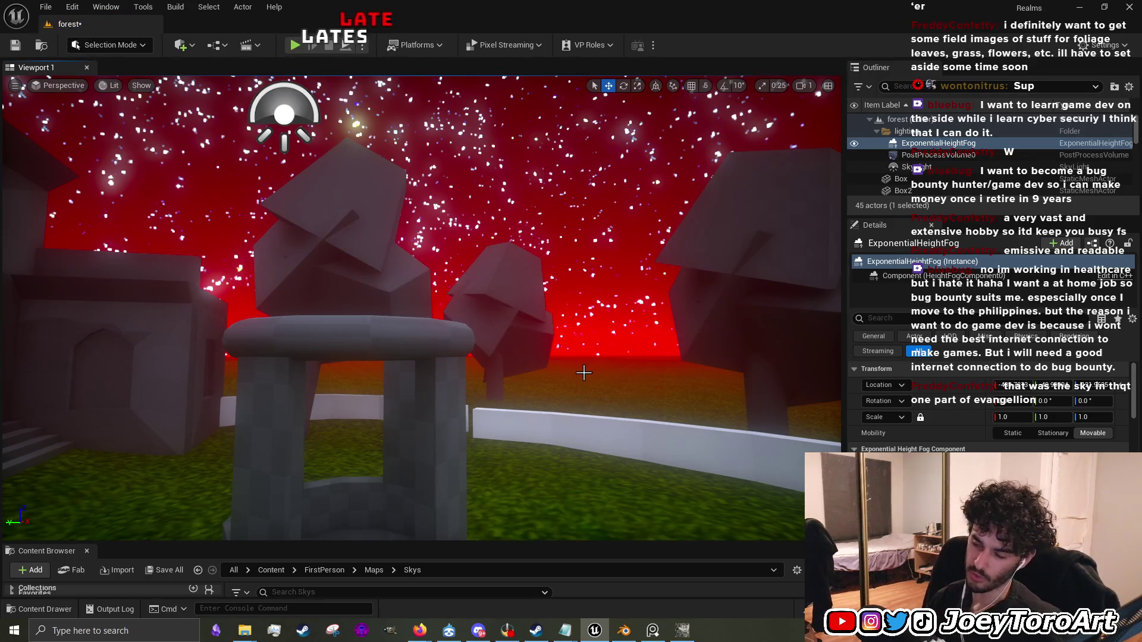
Select and frame the stone well's pillar, roof ring, base ring and nearby thin cylinder.
key("s")
key("w")
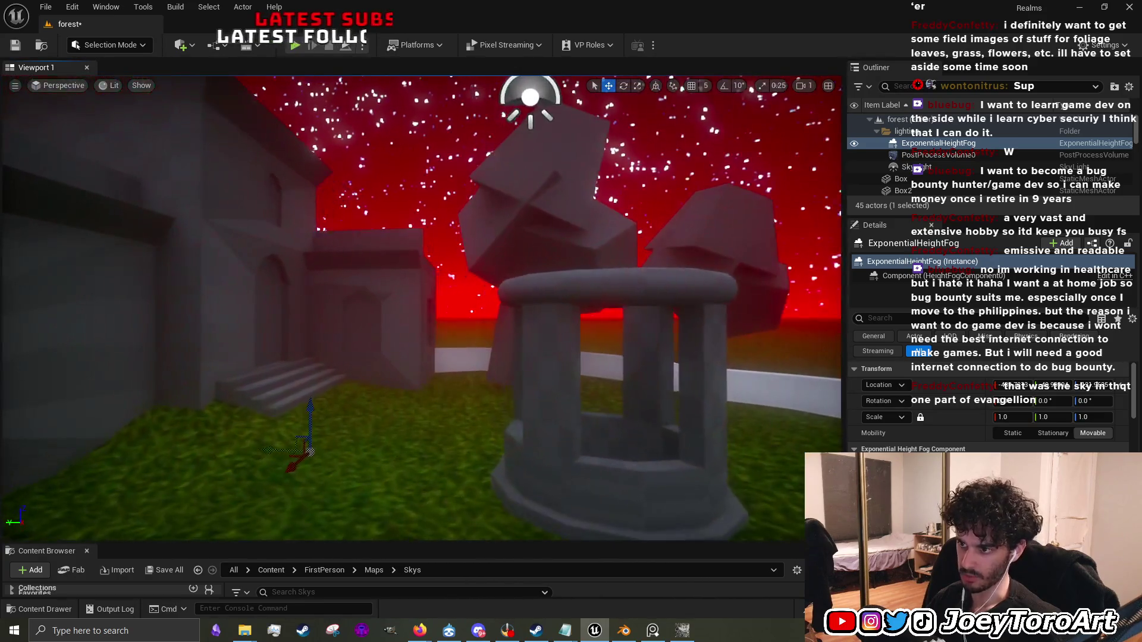
left_click(578, 356)
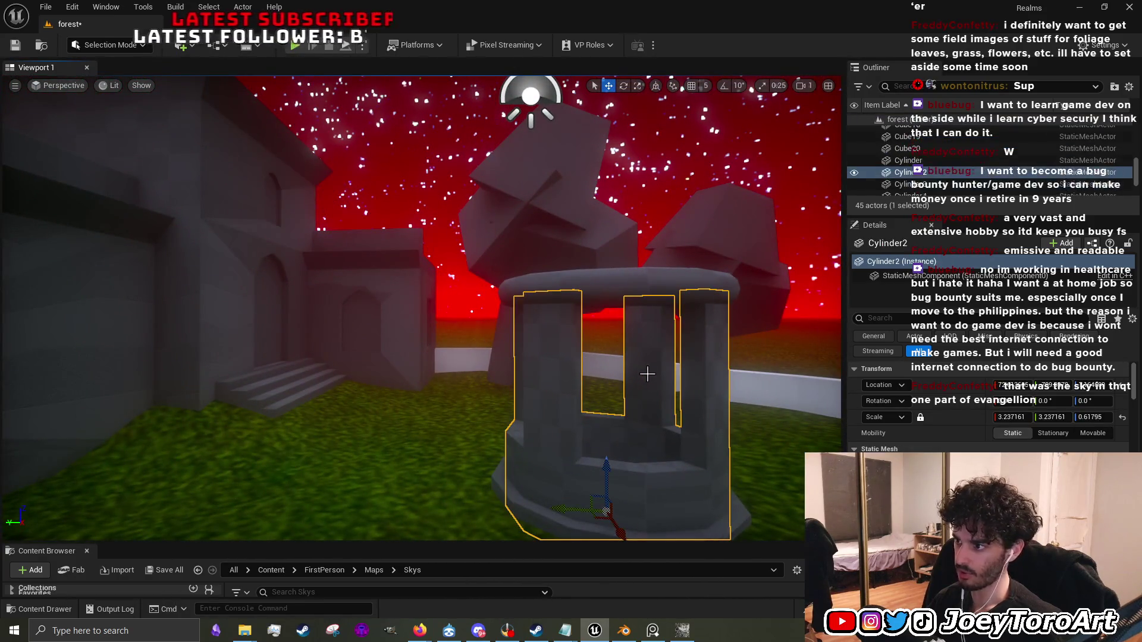
left_click(654, 293)
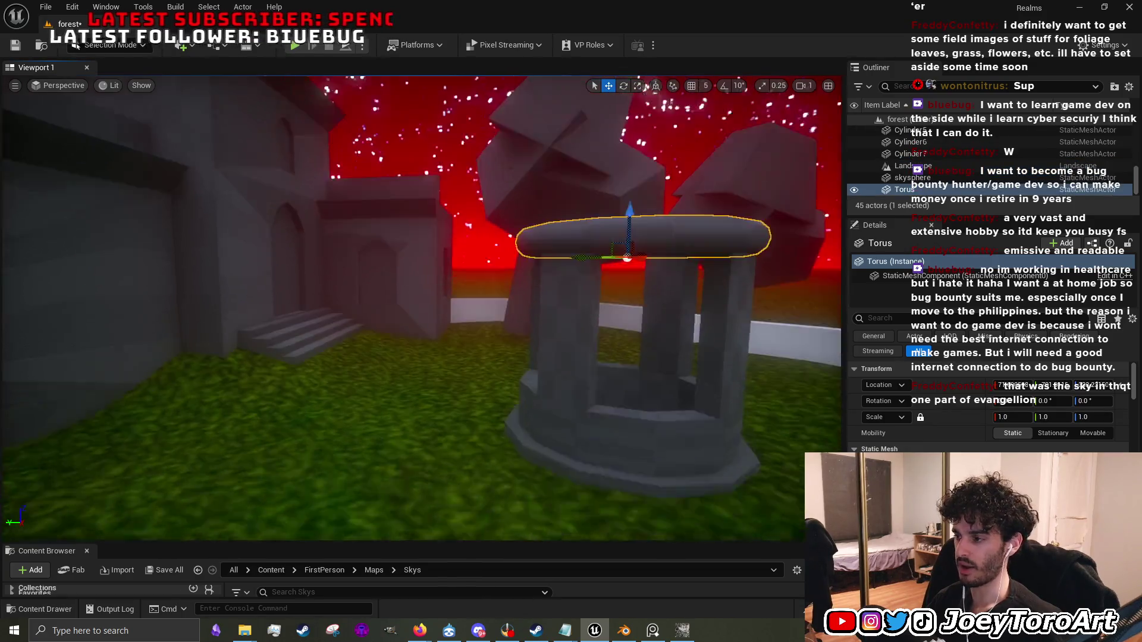
key("f")
left_click(506, 434)
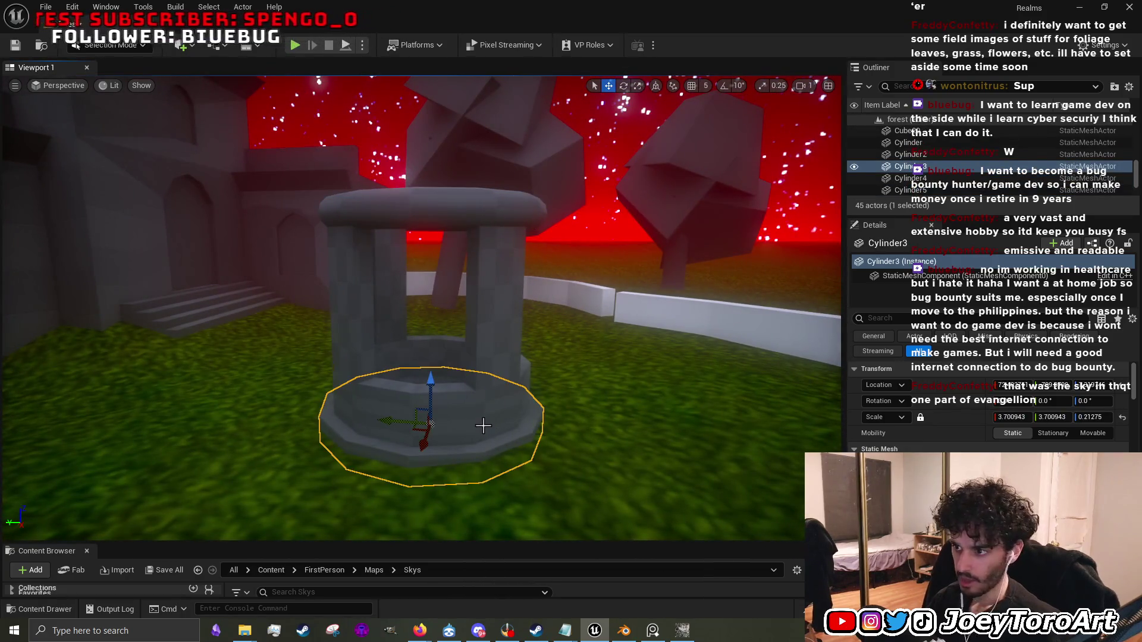
left_click(502, 370)
scroll(502, 370, "up", 3)
scroll(695, 429, "down", 5)
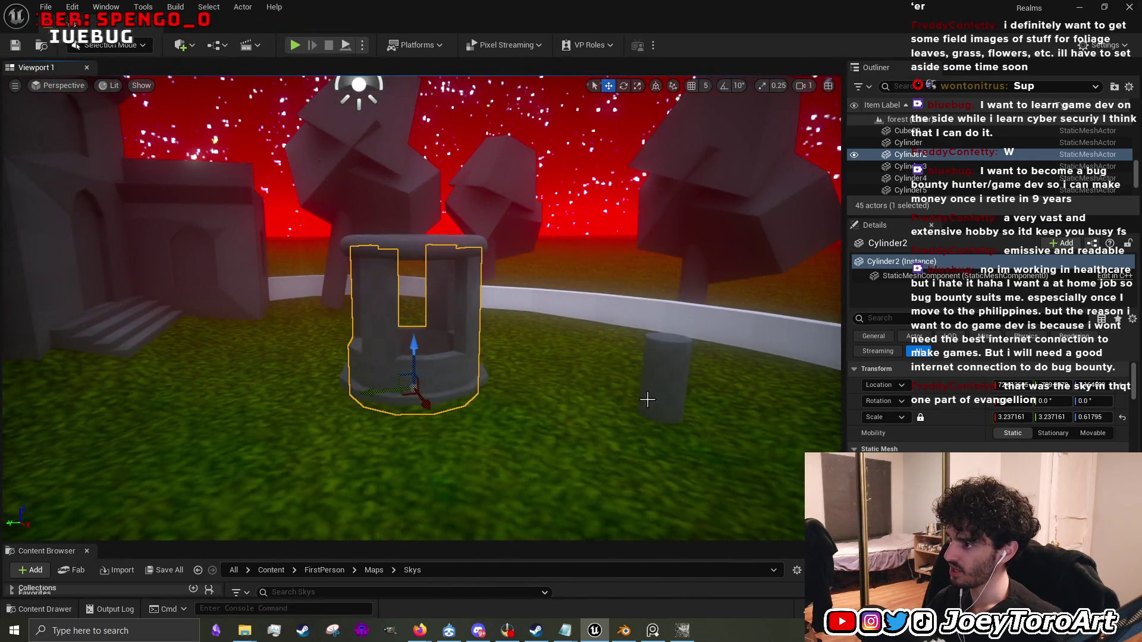
left_click(646, 399)
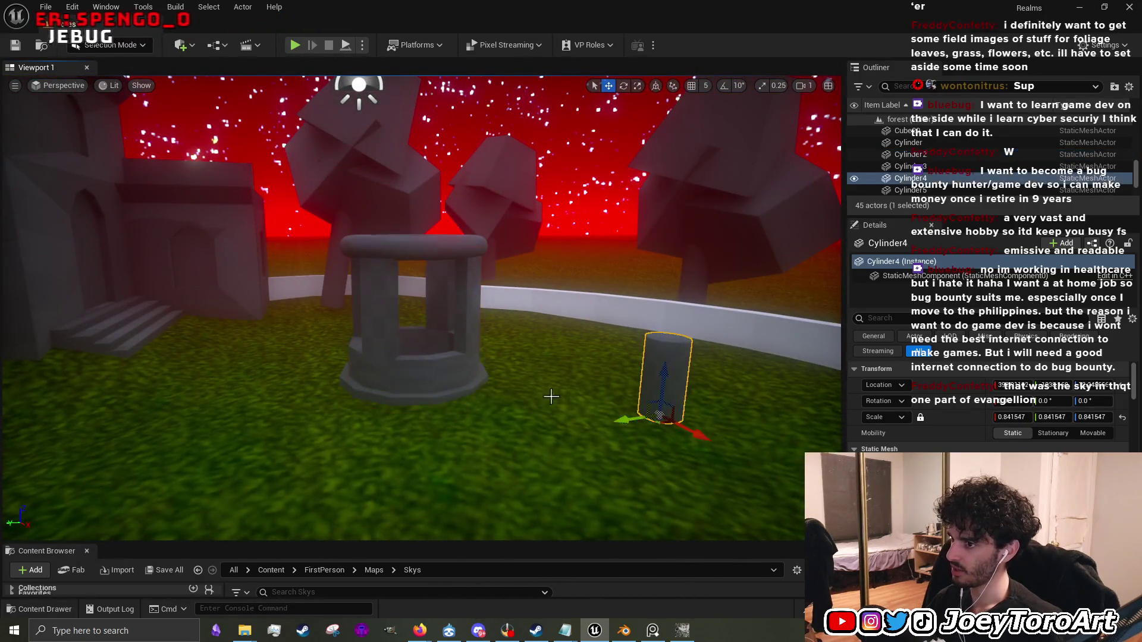
left_click(475, 393)
left_click(455, 377)
key("f")
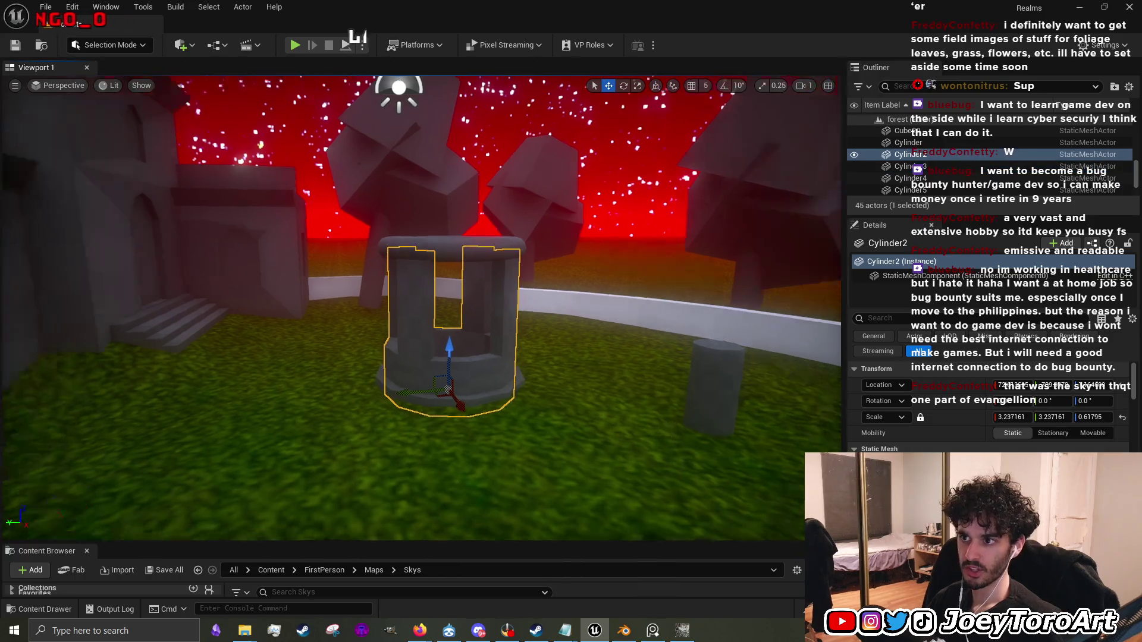
Fly the view toward the house and select PostProcessVolume in the Outliner.
scroll(644, 418, "down", 5)
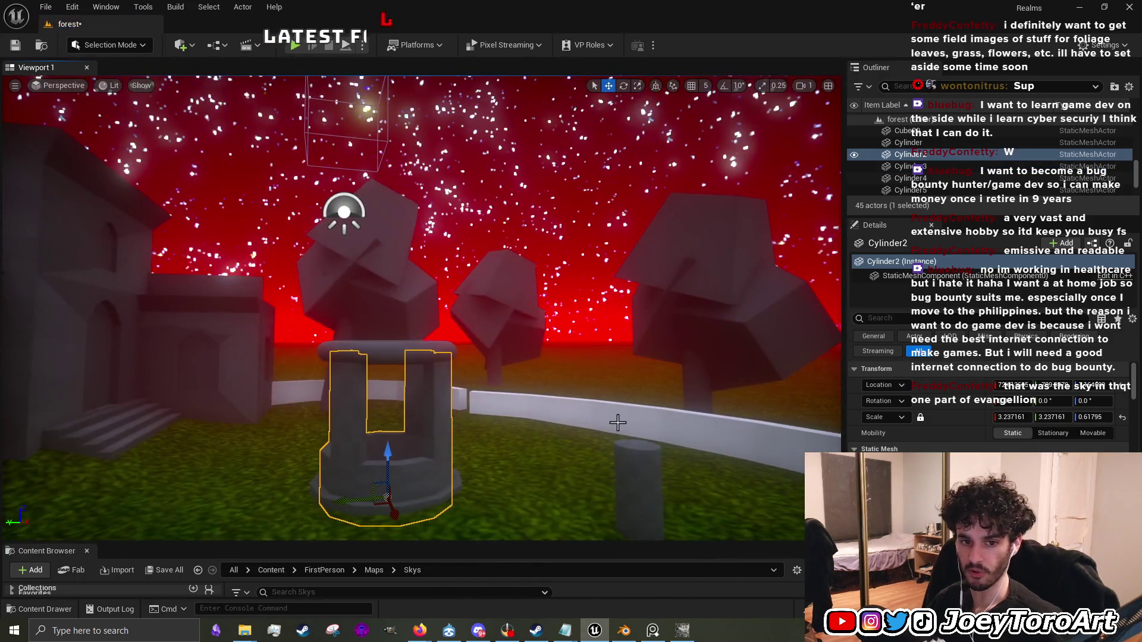
mouse_move(578, 416)
left_mouse_down()
mouse_move(345, 401)
mouse_move(345, 390)
left_mouse_up()
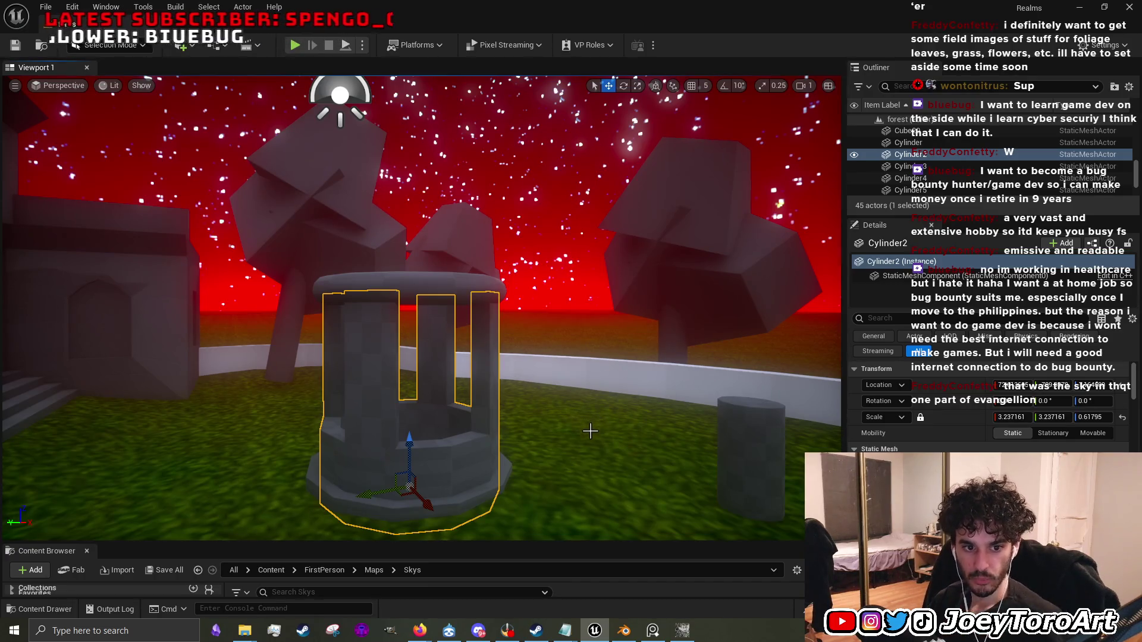
scroll(987, 405, "down", 10)
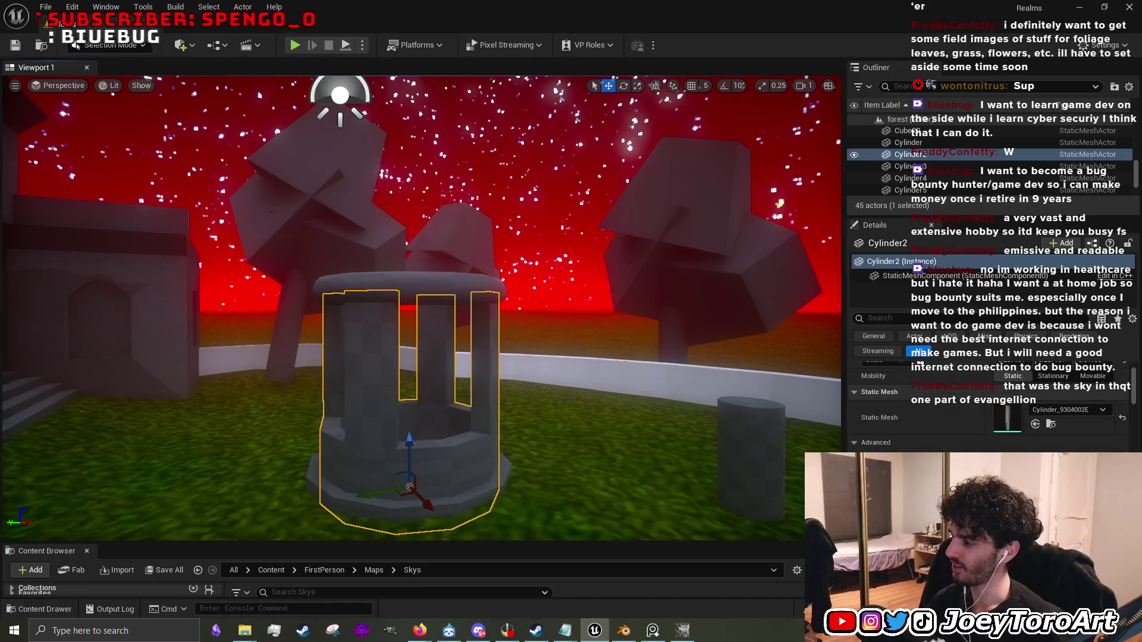
scroll(987, 386, "up", 3)
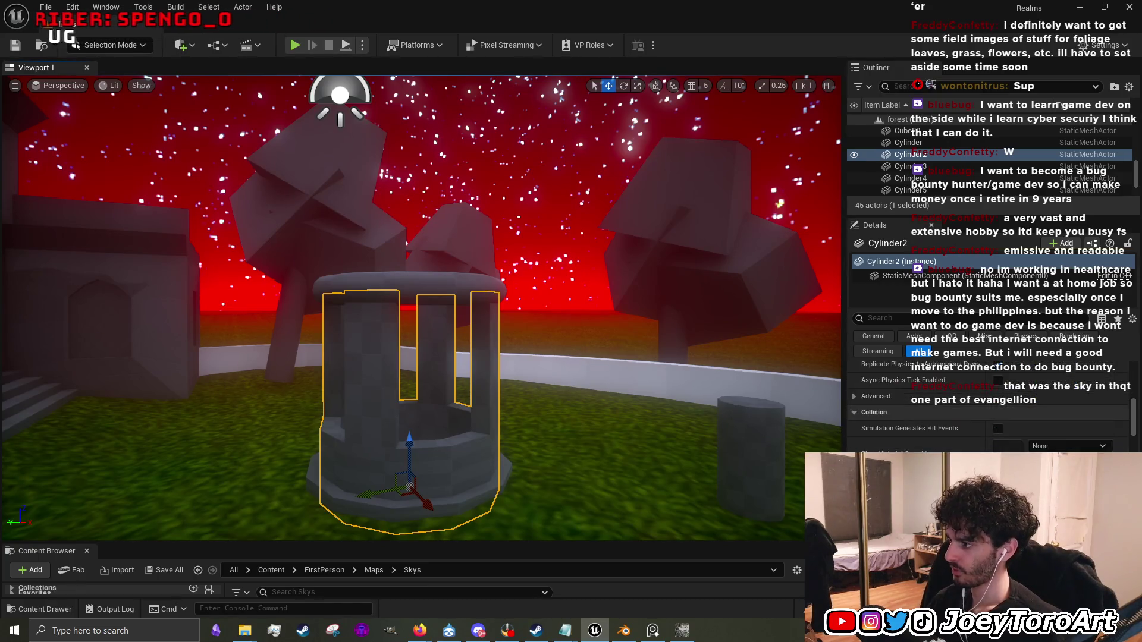
scroll(939, 158, "up", 5)
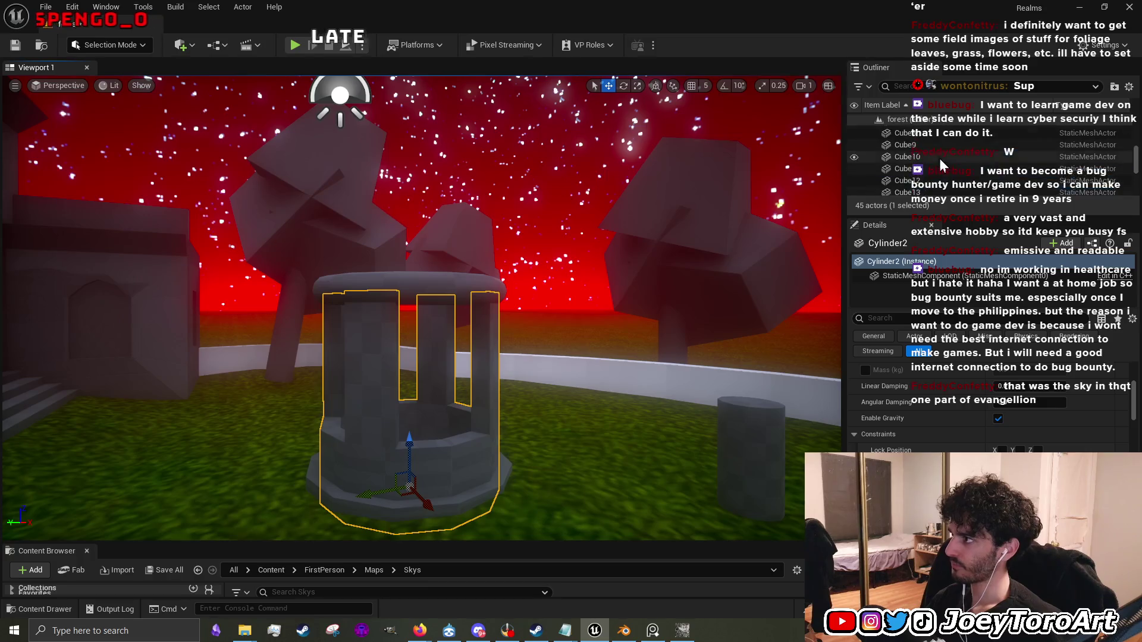
left_click(951, 153)
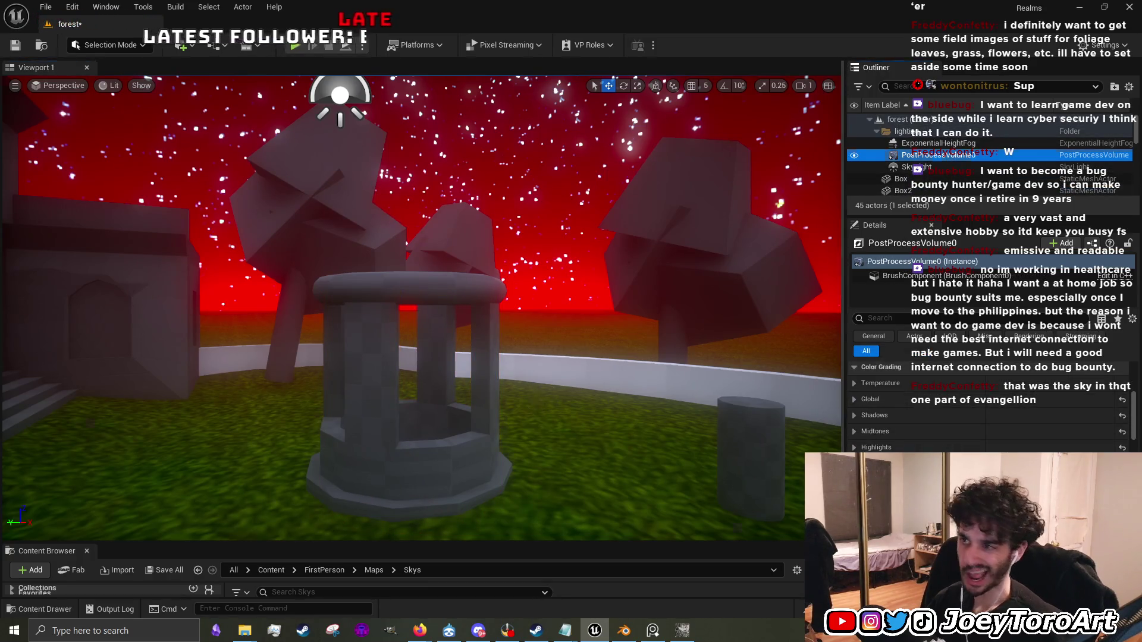
Frame the post-process volume, then select ExponentialHeightFog and scroll to its fog properties.
key("f")
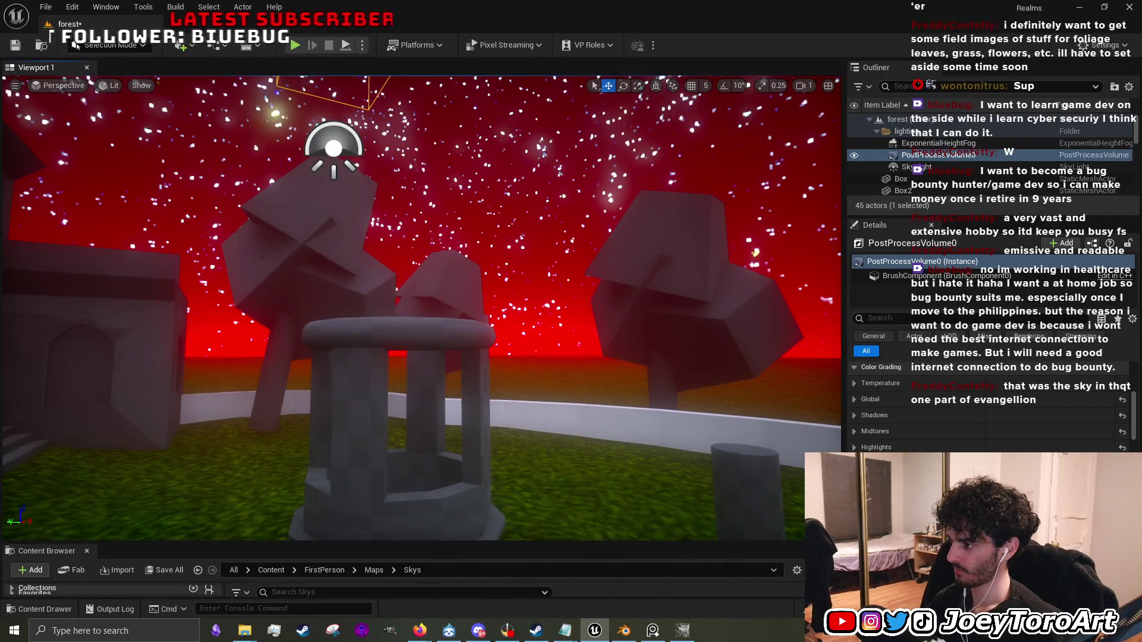
scroll(987, 410, "up", 3)
left_click_drag(900, 221, 900, 301)
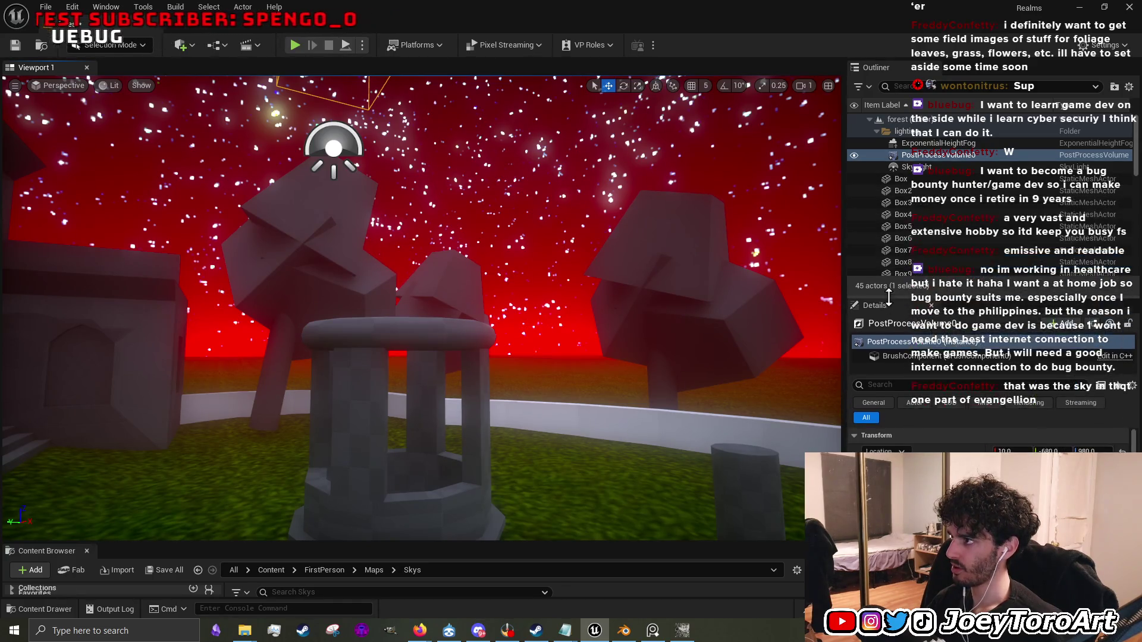
left_click(944, 144)
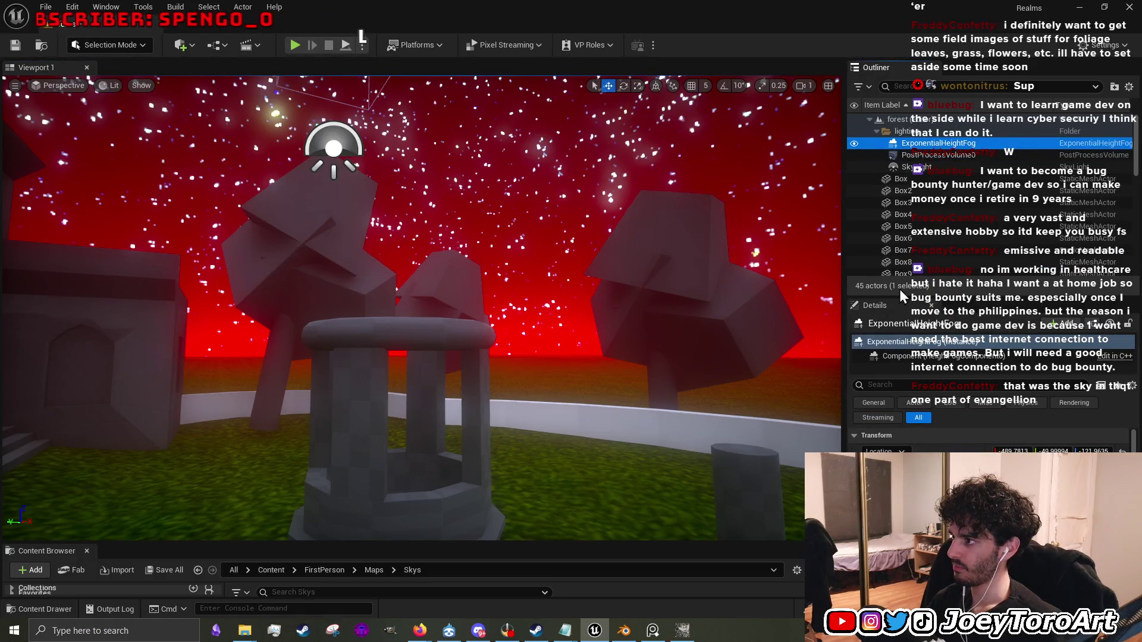
left_click_drag(898, 295, 898, 213)
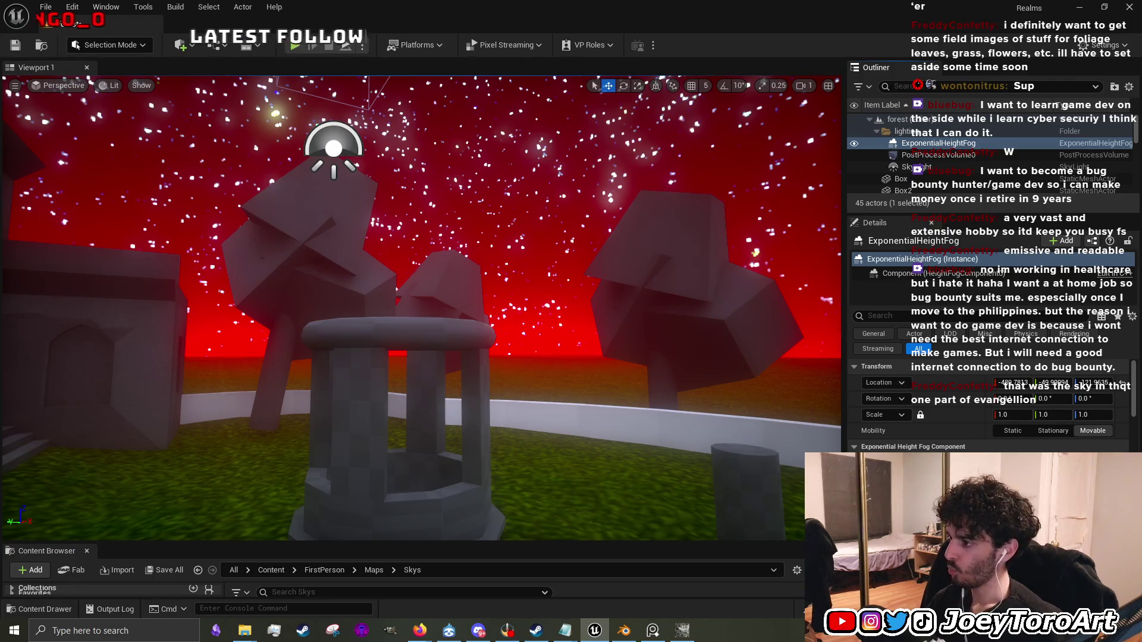
scroll(987, 405, "down", 10)
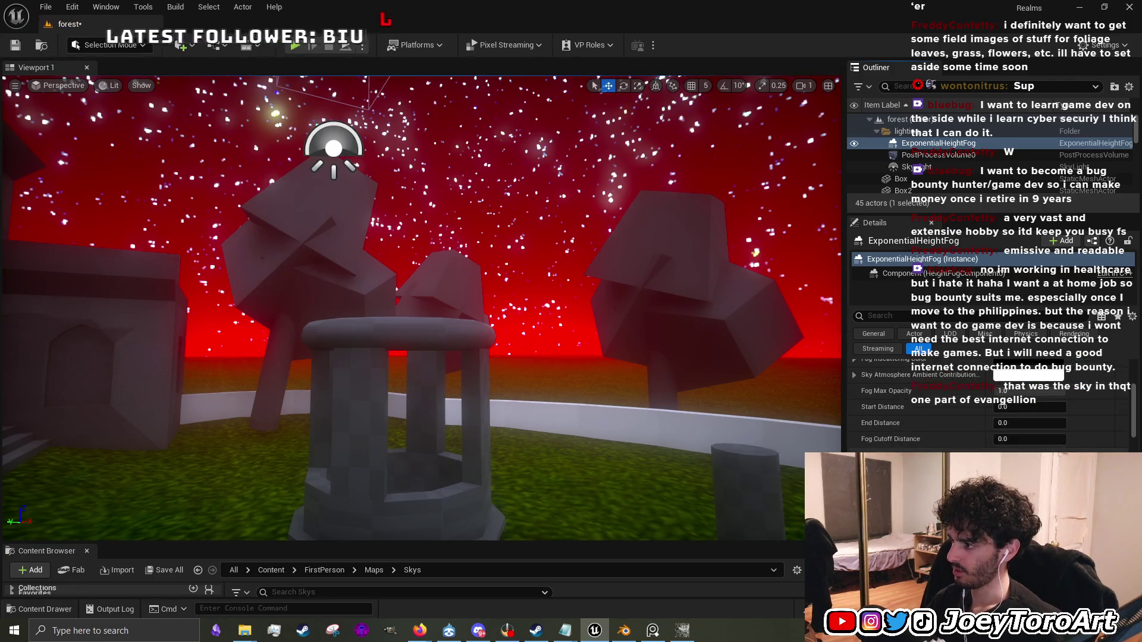
scroll(987, 405, "down", 3)
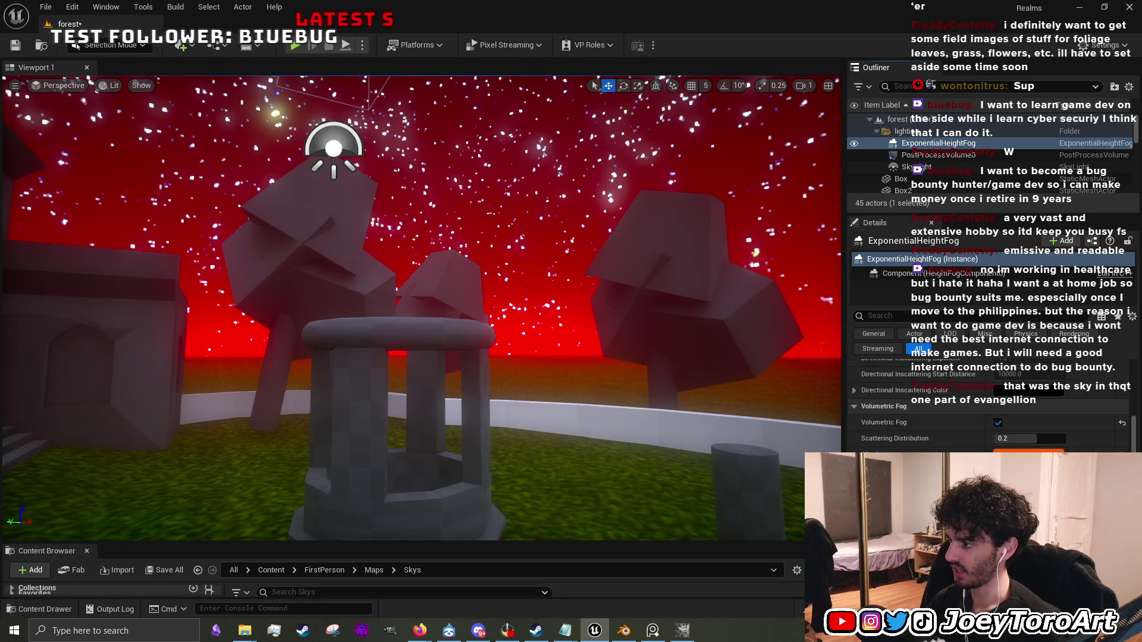
scroll(987, 404, "down", 4)
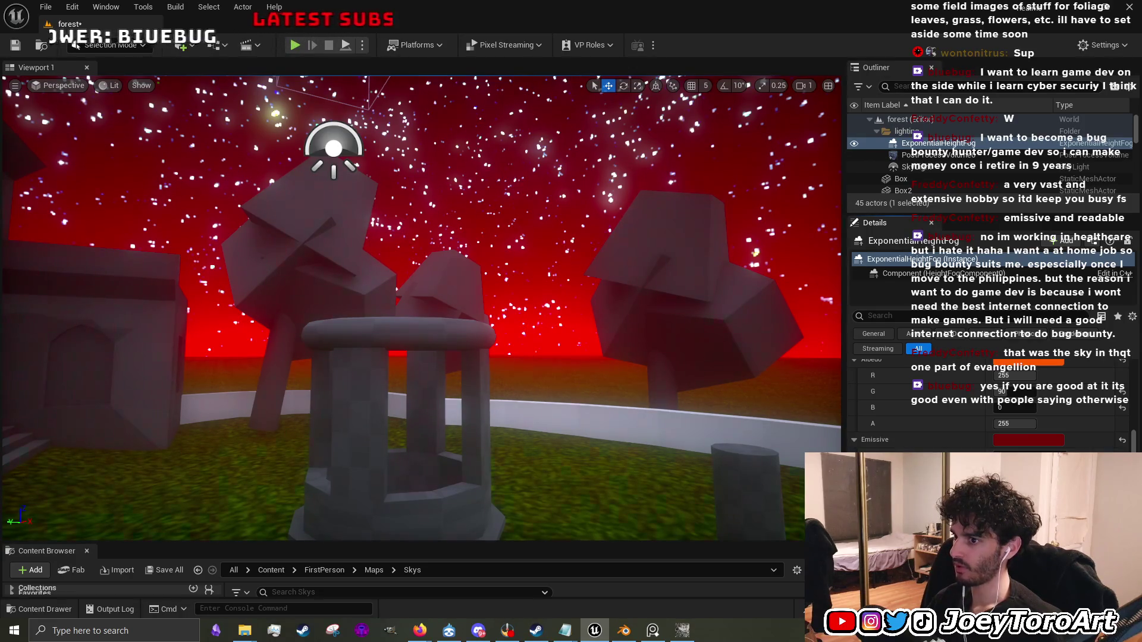
Fly around the forest with W, S and Q to survey the red fog by the well and house.
key("w")
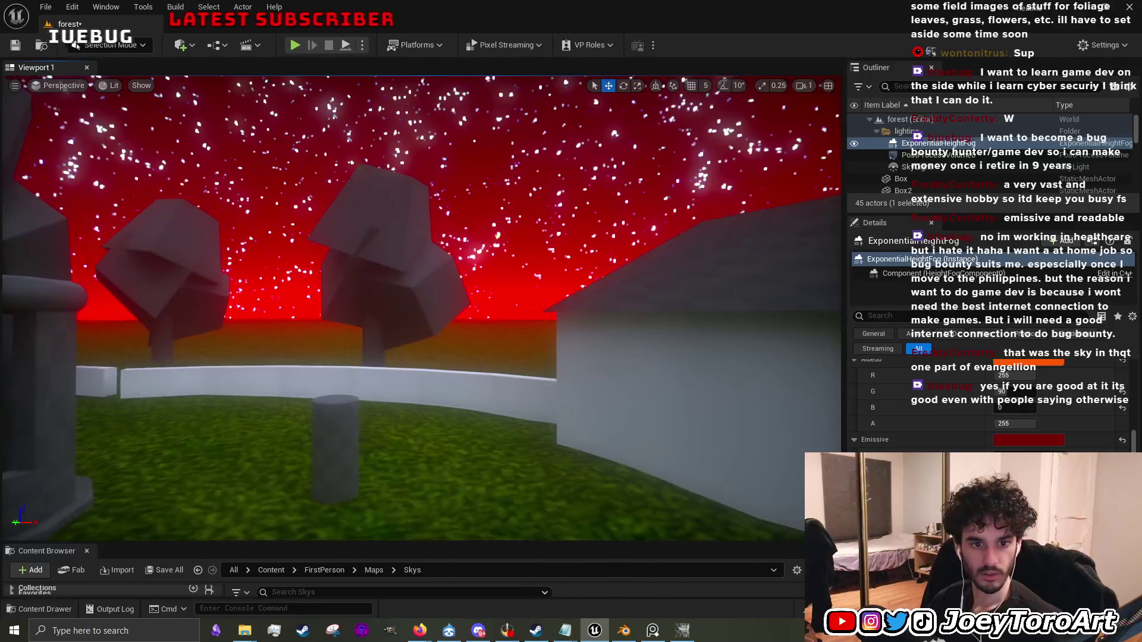
key("s")
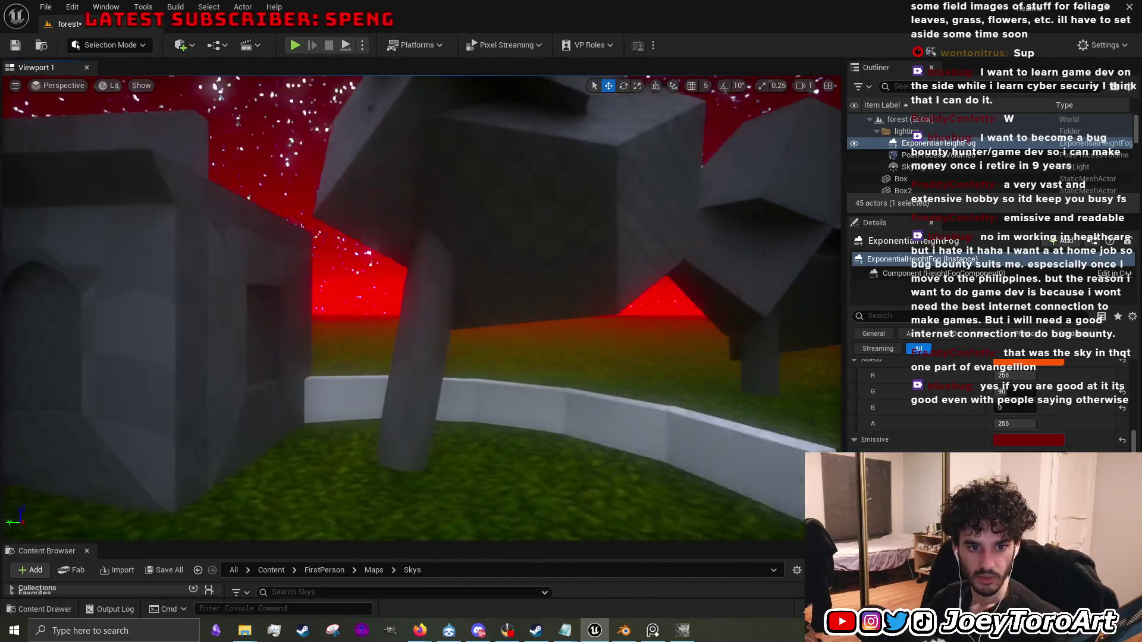
key("w")
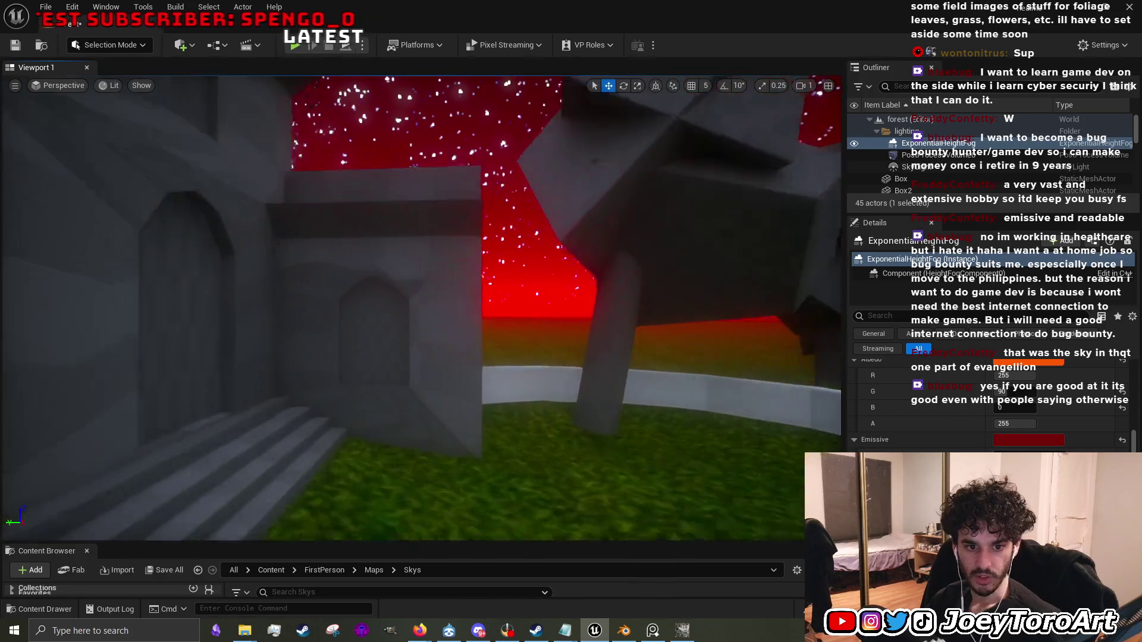
key("s")
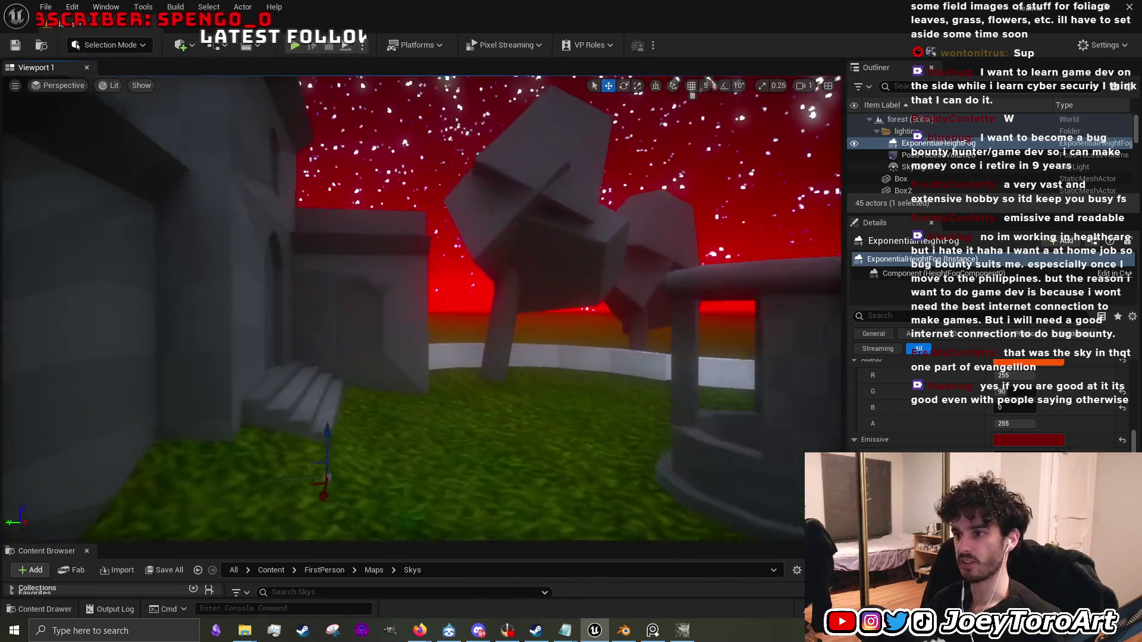
key("s")
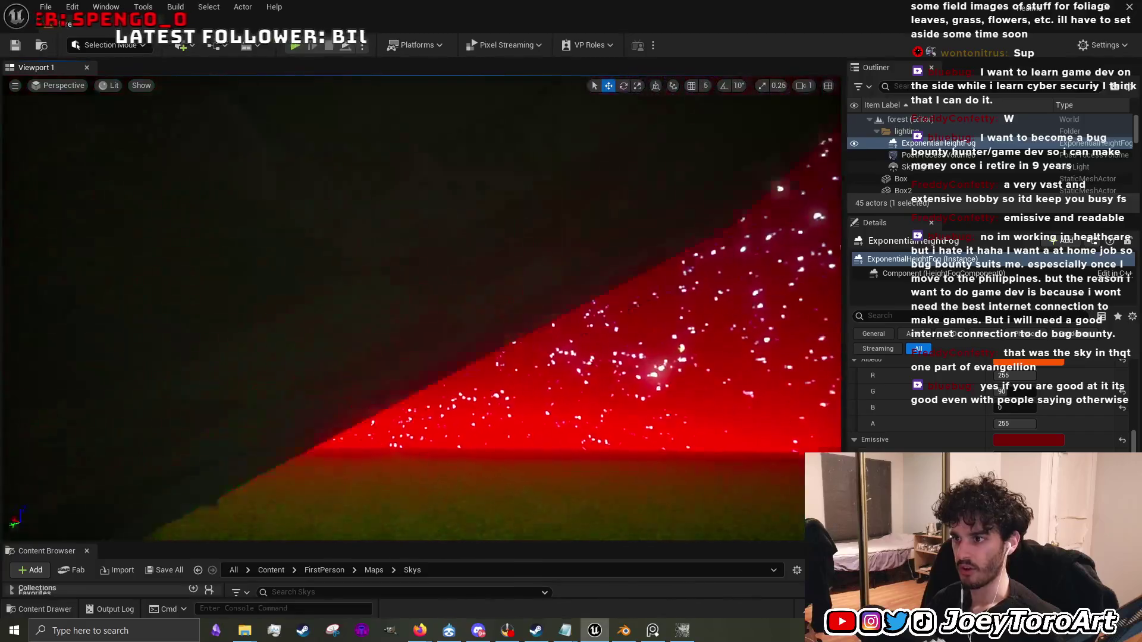
key("q")
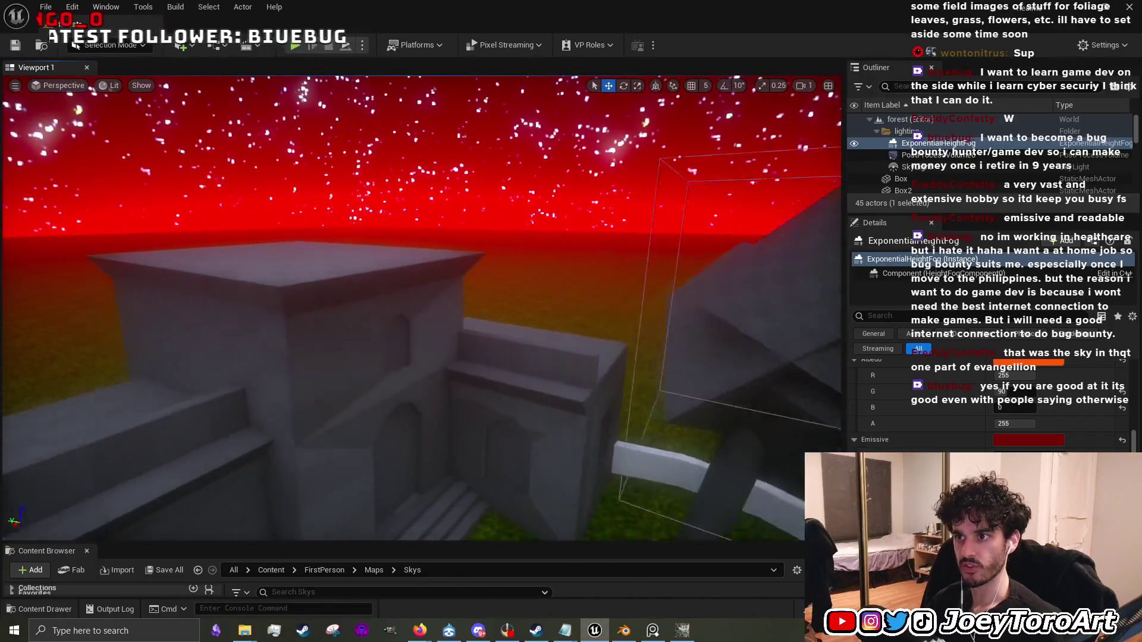
scroll(987, 405, "up", 2)
scroll(987, 405, "up", 3)
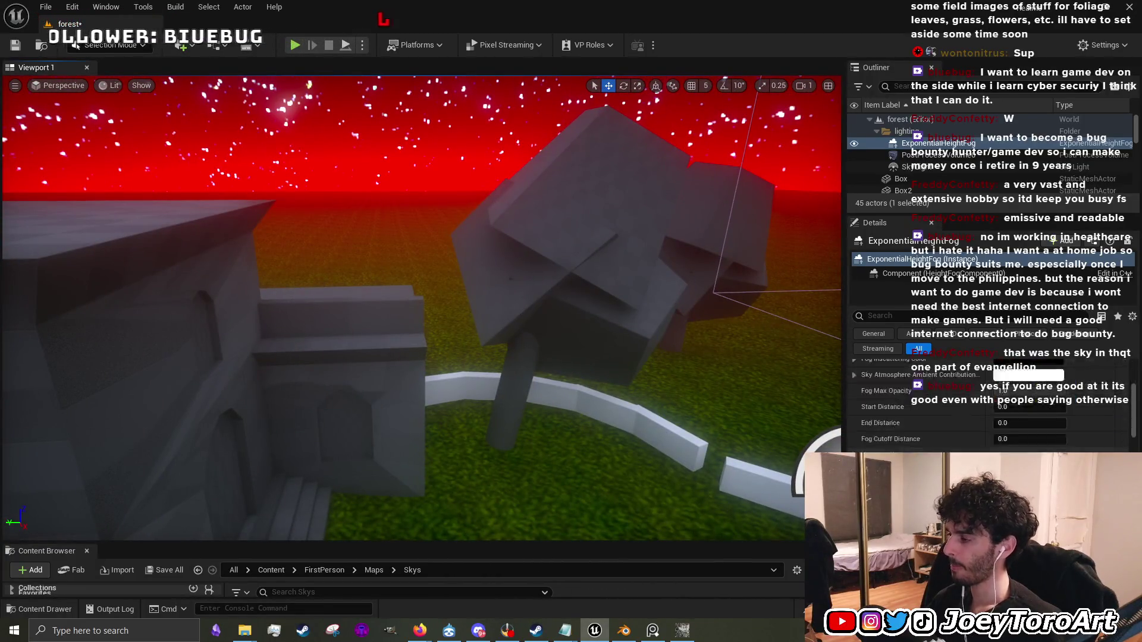
Set the Fog Inscattering Color to pure red (R 1.0, G 0.0, B 0.0).
left_click(1011, 367)
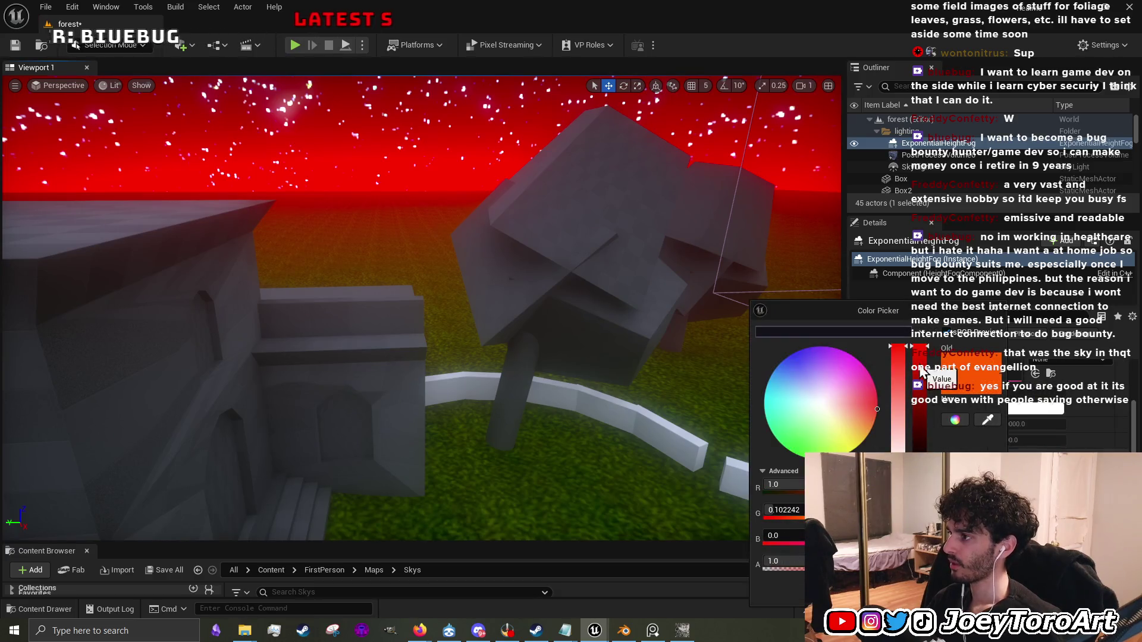
mouse_move(880, 409)
left_mouse_down()
mouse_move(889, 447)
mouse_move(958, 433)
mouse_move(920, 324)
mouse_move(936, 424)
mouse_move(957, 409)
left_mouse_up()
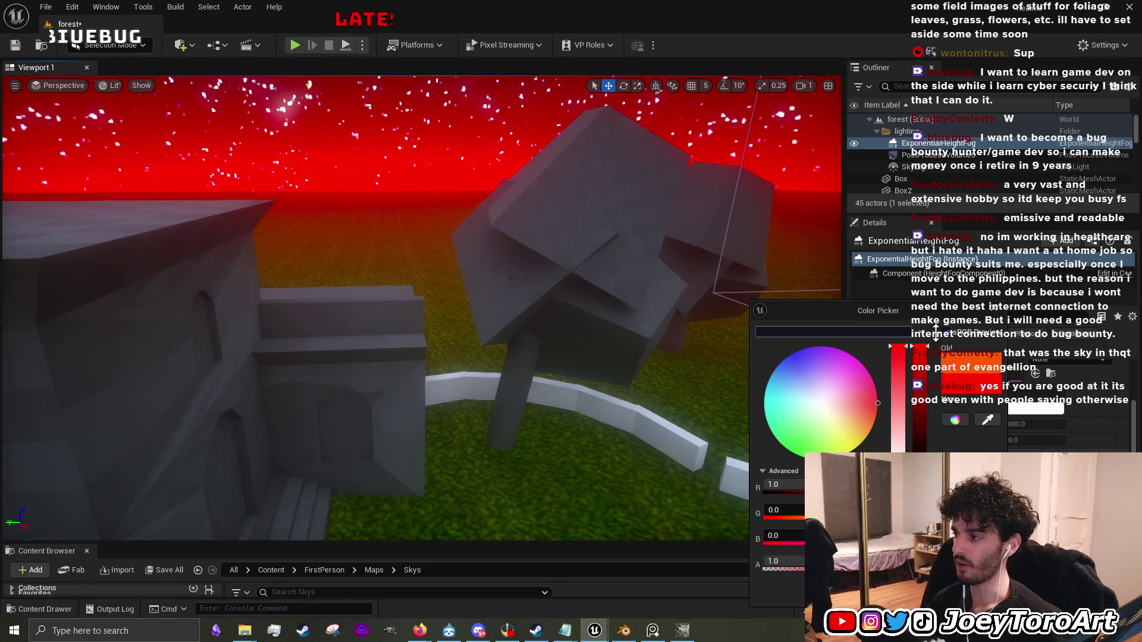
mouse_move(688, 446)
left_mouse_down()
mouse_move(583, 345)
mouse_move(582, 286)
mouse_move(583, 357)
left_mouse_up()
left_click_drag(434, 286, 434, 286)
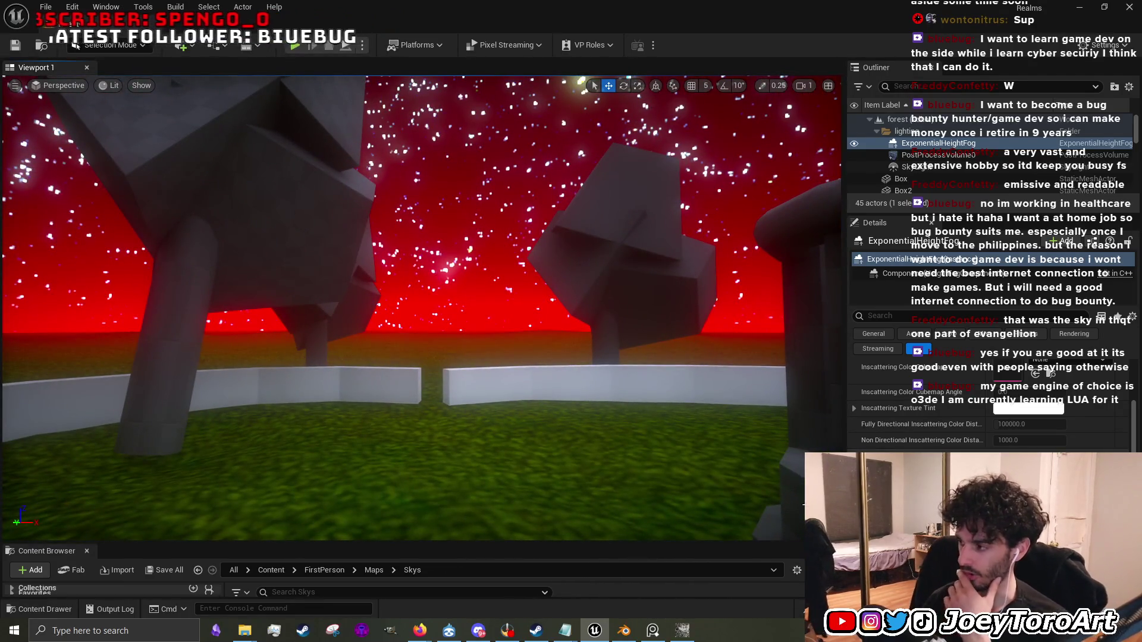
scroll(987, 404, "up", 5)
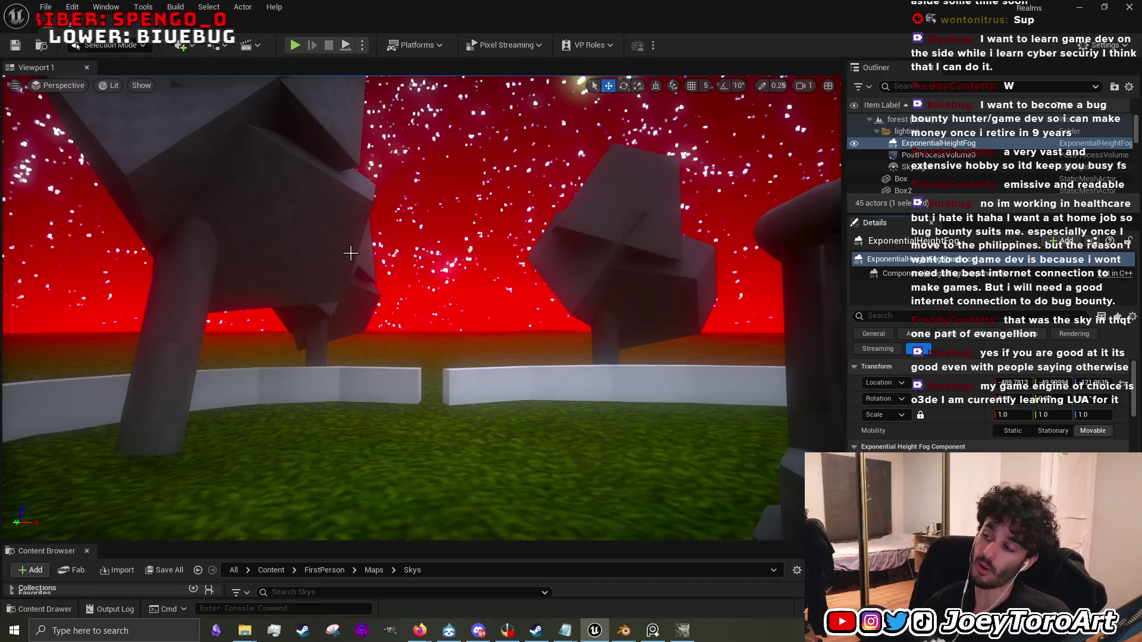
left_click_drag(680, 480, 665, 441)
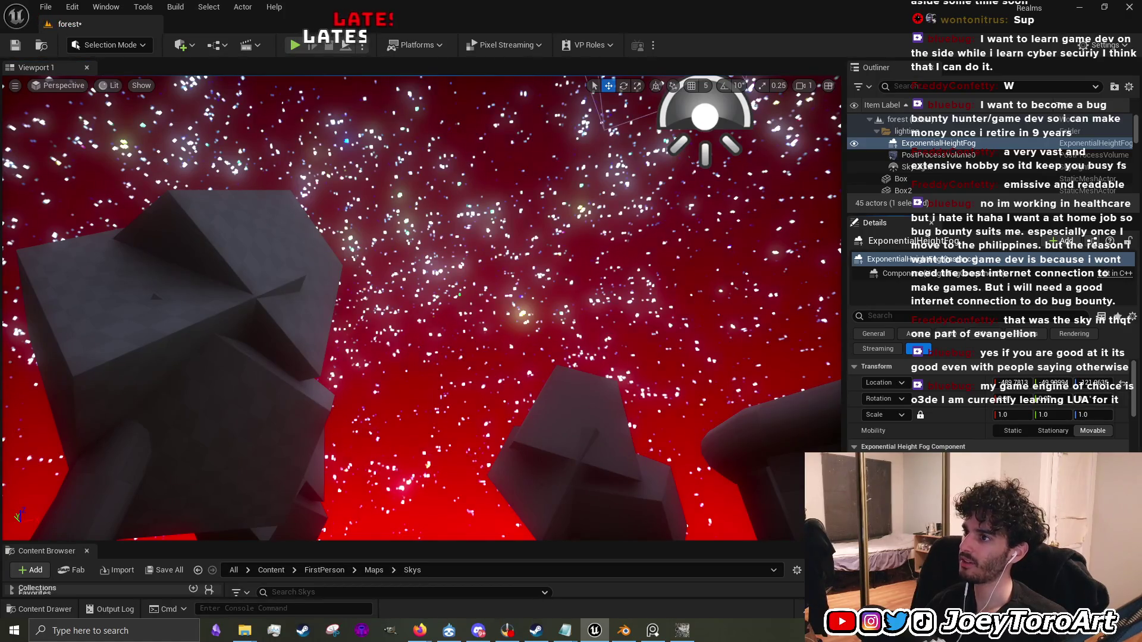
mouse_move(417, 369)
left_mouse_down()
mouse_move(416, 279)
mouse_move(437, 256)
left_mouse_up()
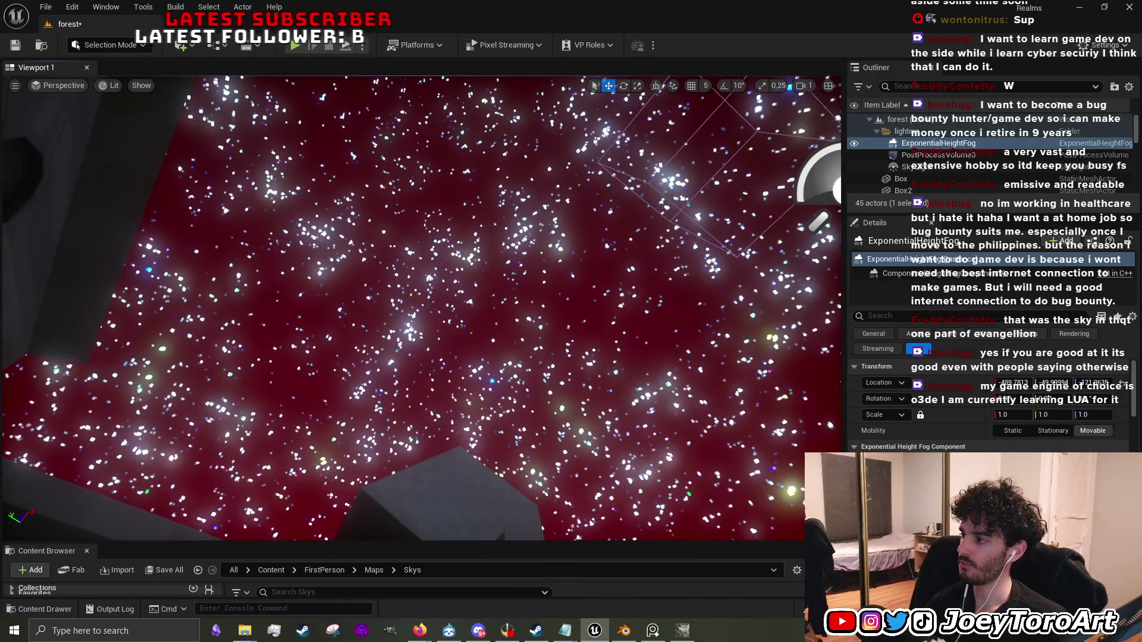
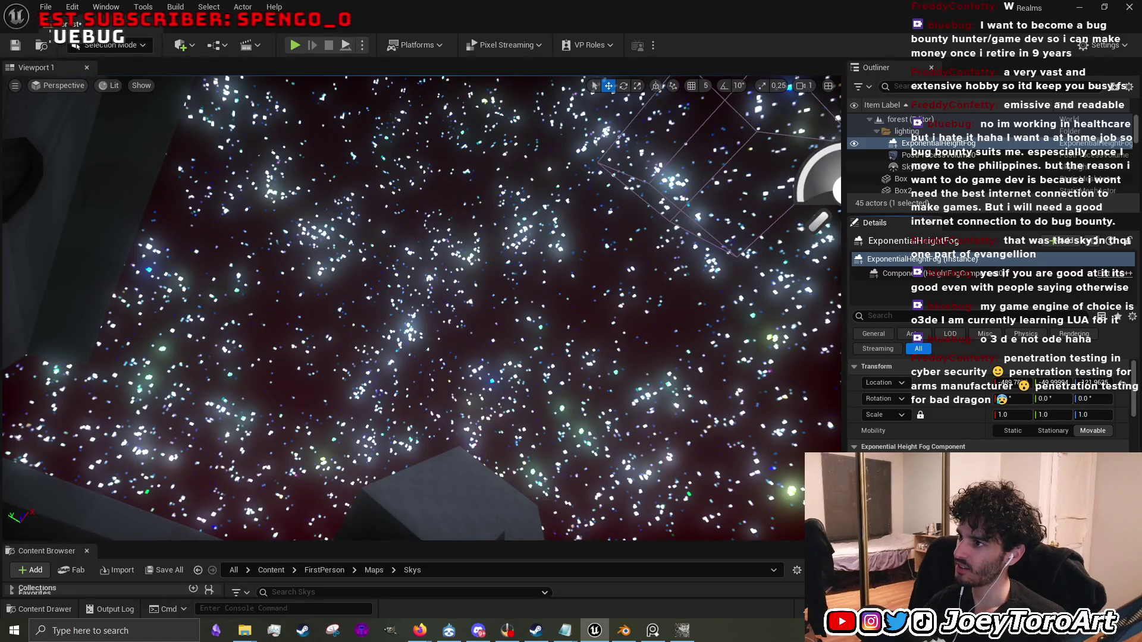
Look around the level, from the blocks and horizon up to the starry sky and grass floor.
left_click_drag(683, 414, 684, 475)
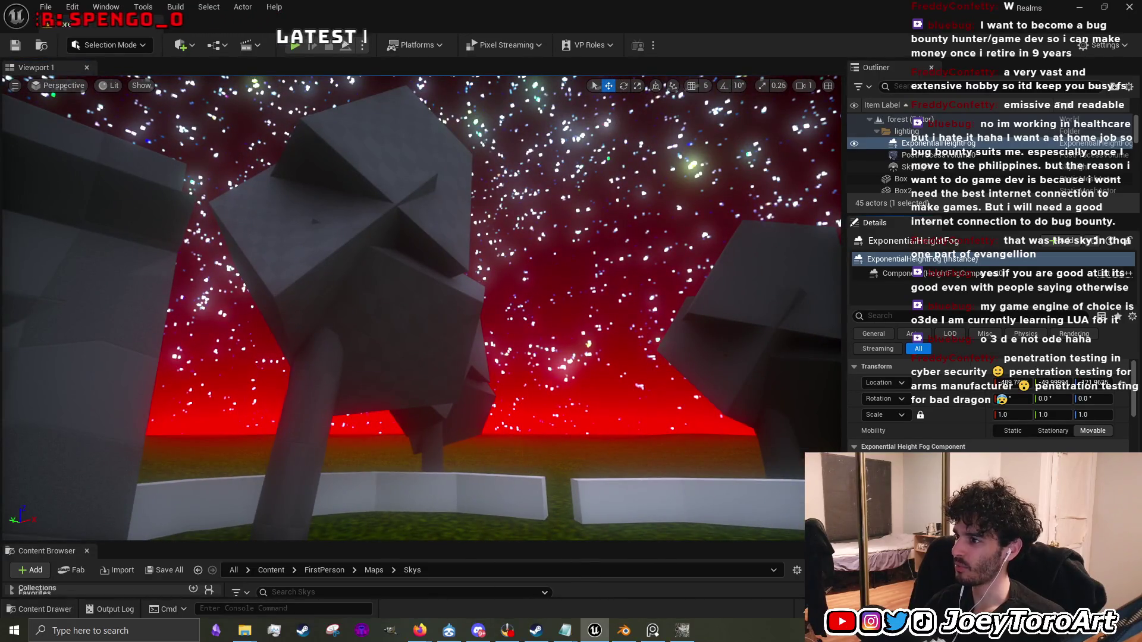
left_click_drag(684, 475, 684, 380)
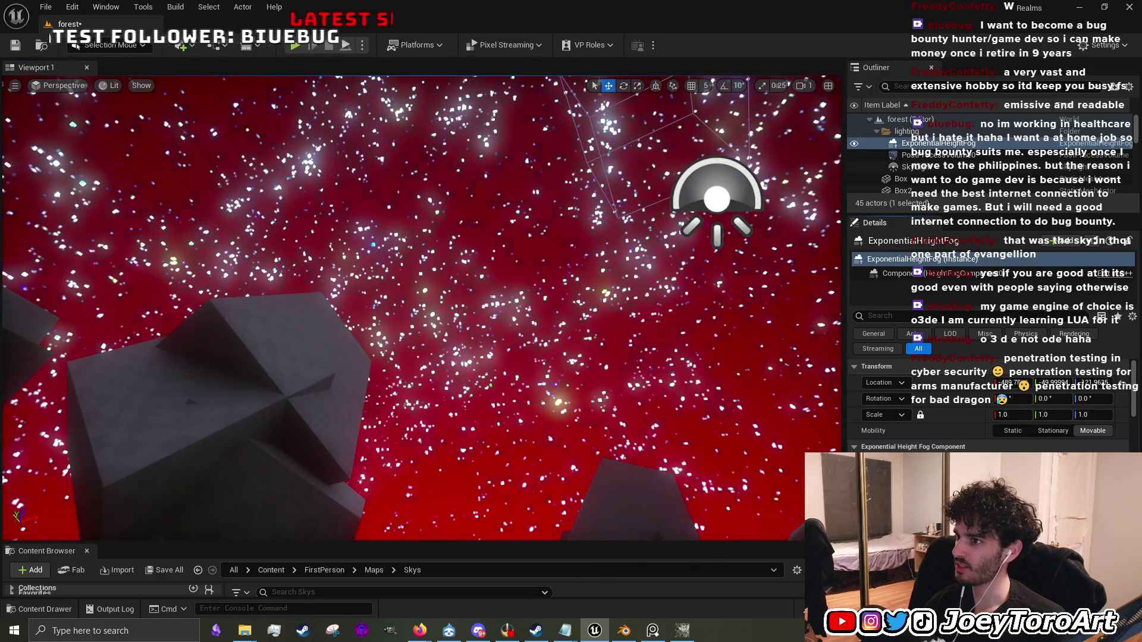
mouse_move(683, 381)
left_mouse_down()
mouse_move(683, 350)
mouse_move(684, 404)
mouse_move(702, 369)
mouse_move(690, 345)
left_mouse_up()
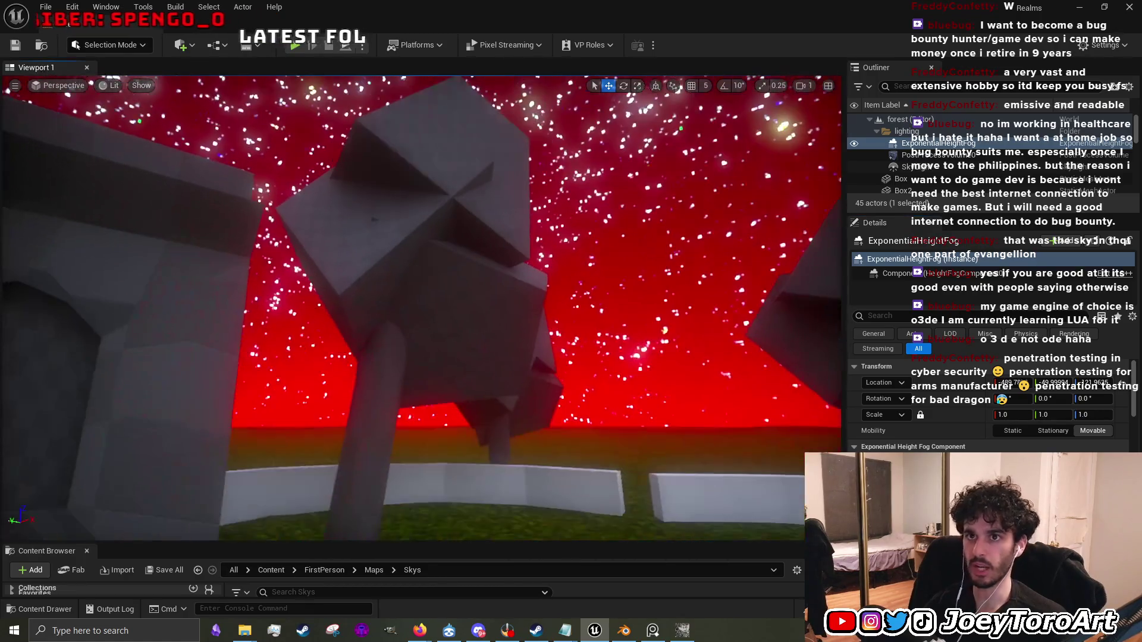
left_click_drag(626, 433, 626, 386)
left_click_drag(613, 301, 618, 299)
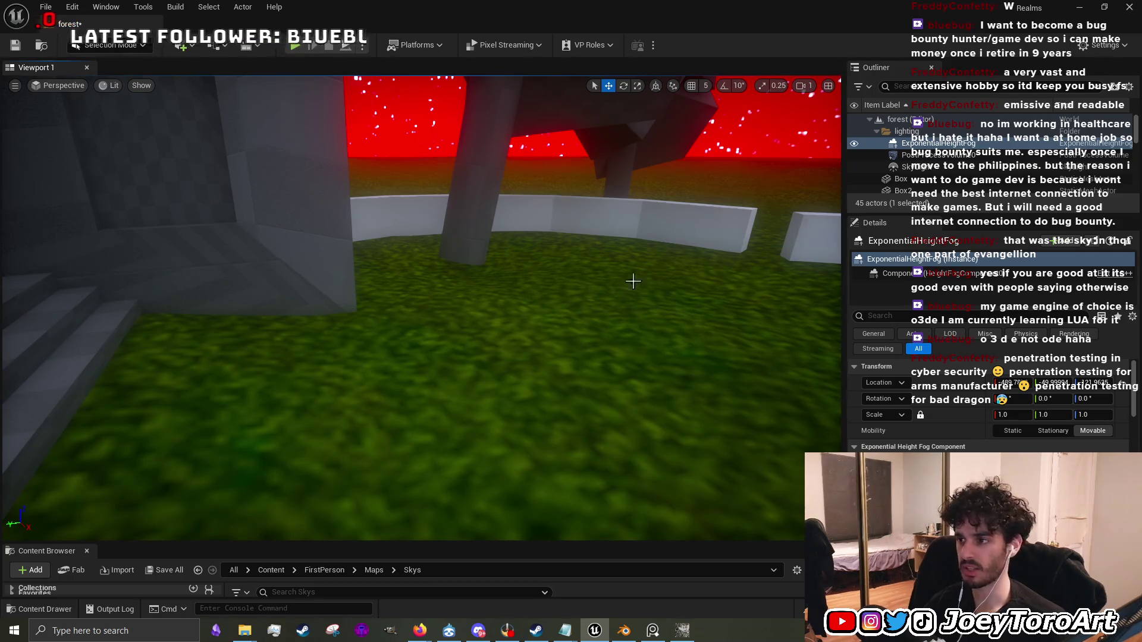
scroll(664, 271, "down", 10)
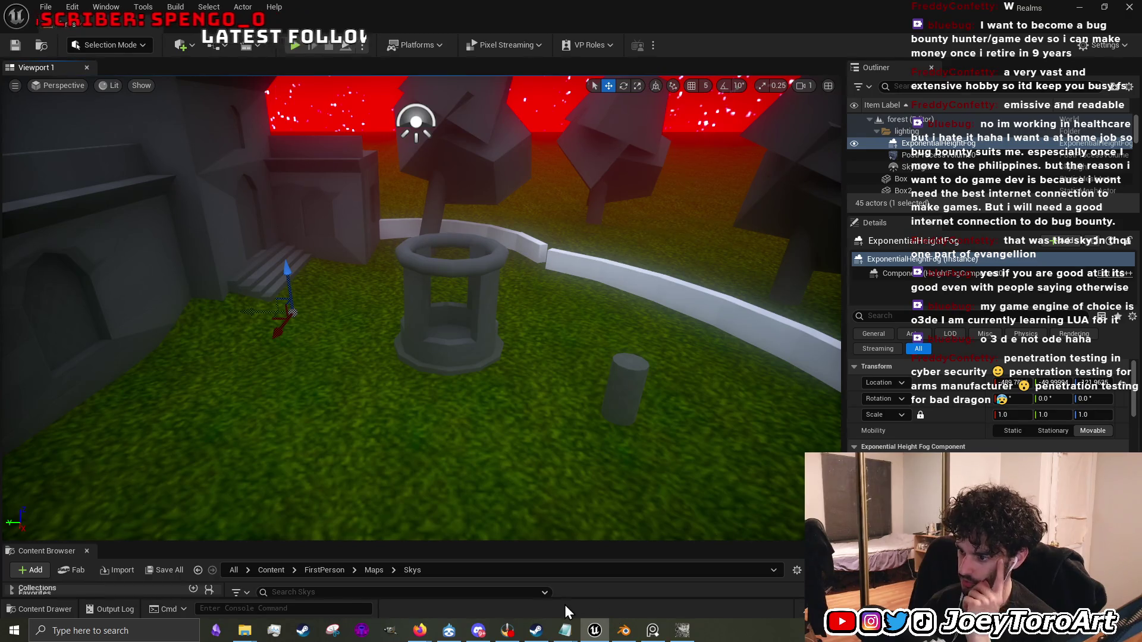
Launch Microsoft Paint from Windows search and shorten its window over the Unreal editor.
mouse_move(623, 631)
mouse_move(565, 629)
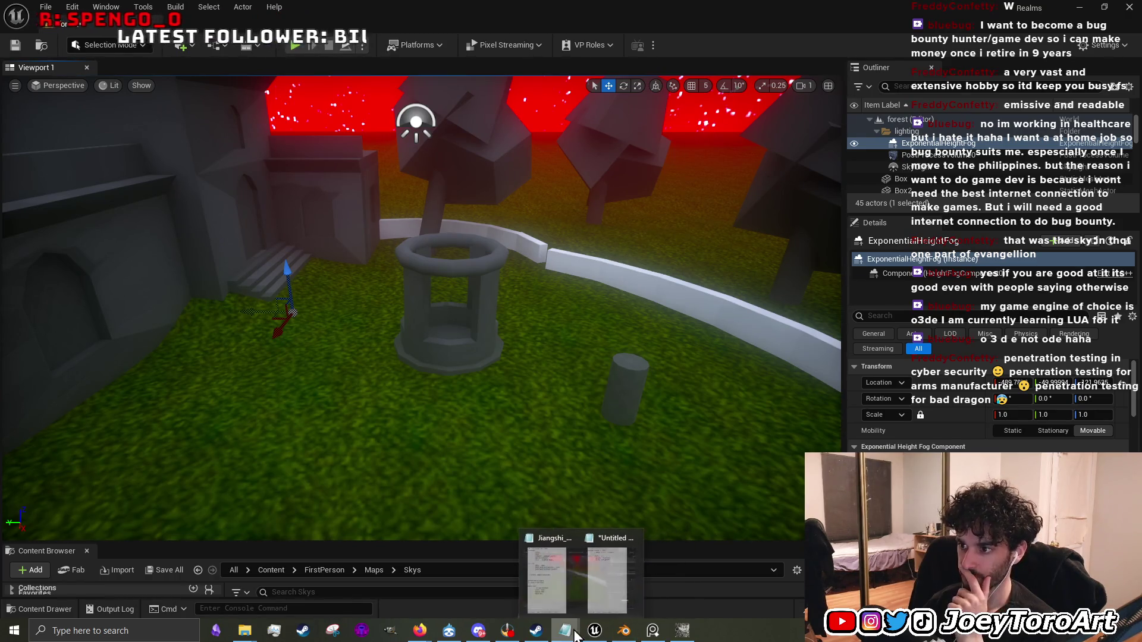
mouse_move(601, 581)
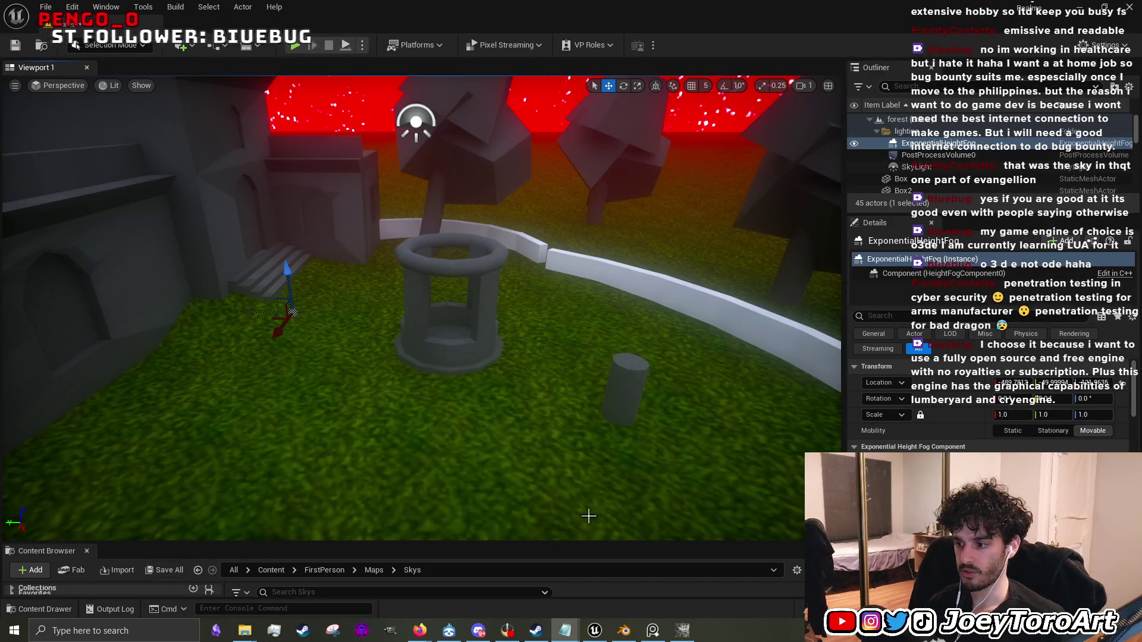
left_click(196, 624)
type("paint")
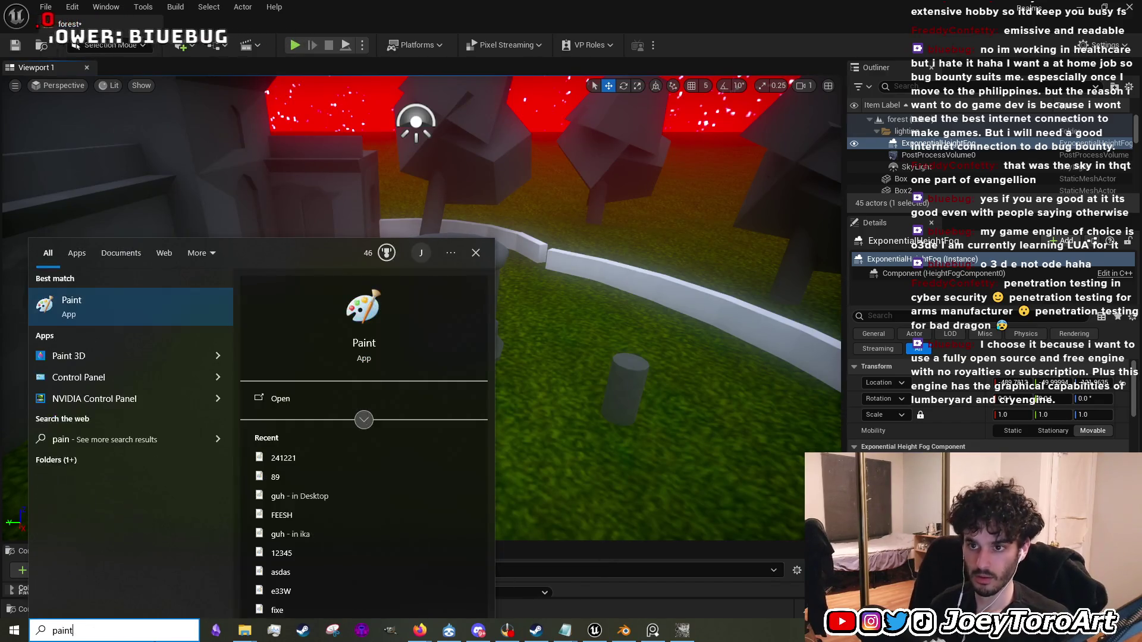
left_click(165, 300)
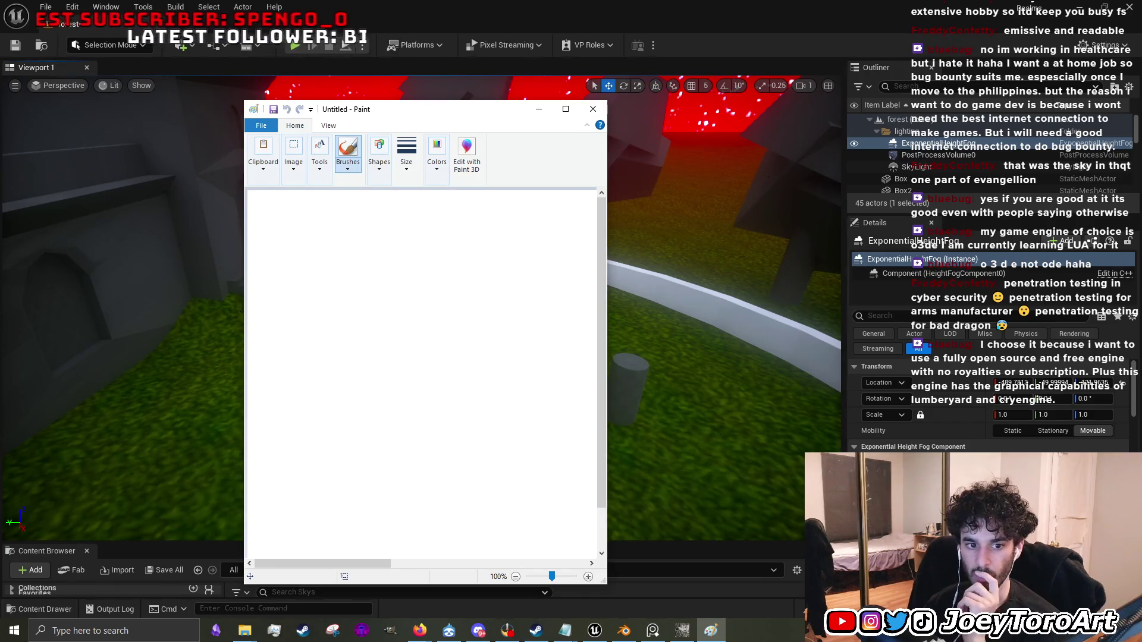
mouse_move(405, 101)
left_mouse_down()
mouse_move(406, 266)
mouse_move(411, 115)
mouse_move(645, 123)
left_mouse_up()
left_click(592, 630)
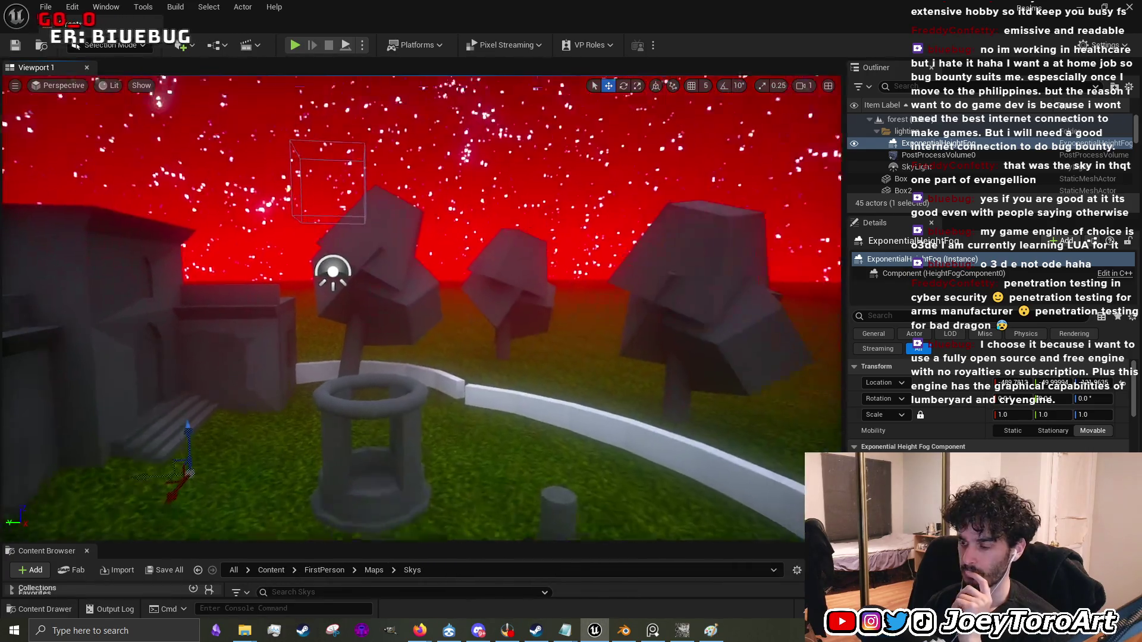
left_click(710, 631)
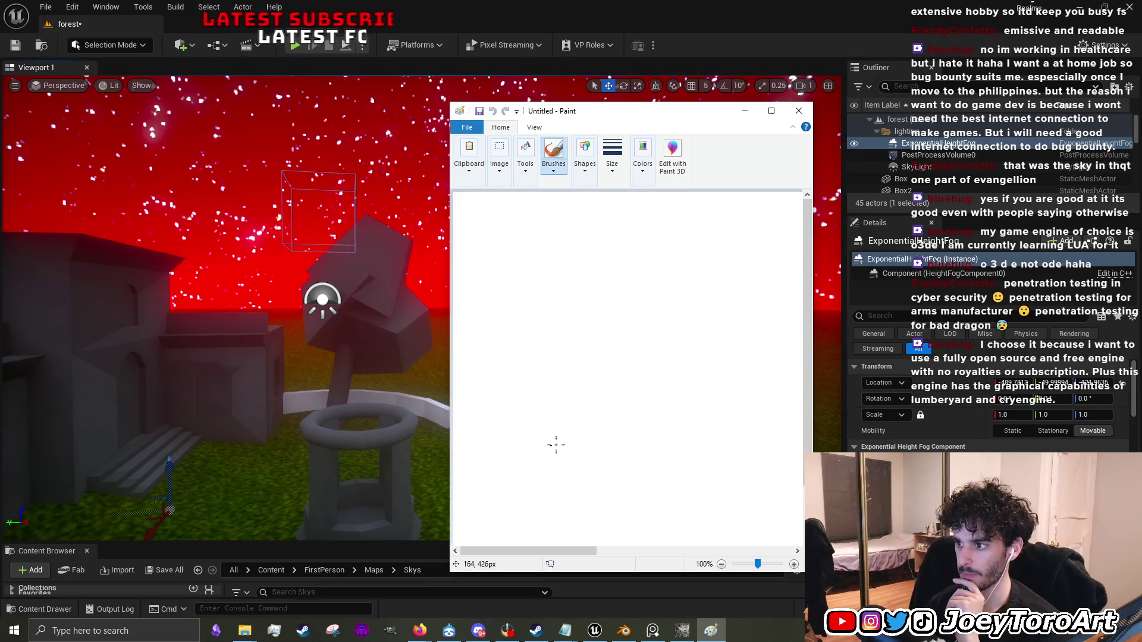
Draw a rough black tree-like freehand sketch on the canvas, then minimize Paint.
left_click_drag(562, 458, 638, 261)
mouse_move(543, 452)
left_mouse_down()
mouse_move(563, 351)
mouse_move(580, 362)
mouse_move(617, 314)
mouse_move(592, 346)
mouse_move(612, 288)
mouse_move(604, 321)
mouse_move(589, 326)
mouse_move(592, 291)
mouse_move(611, 285)
left_mouse_up()
left_click_drag(589, 337, 592, 345)
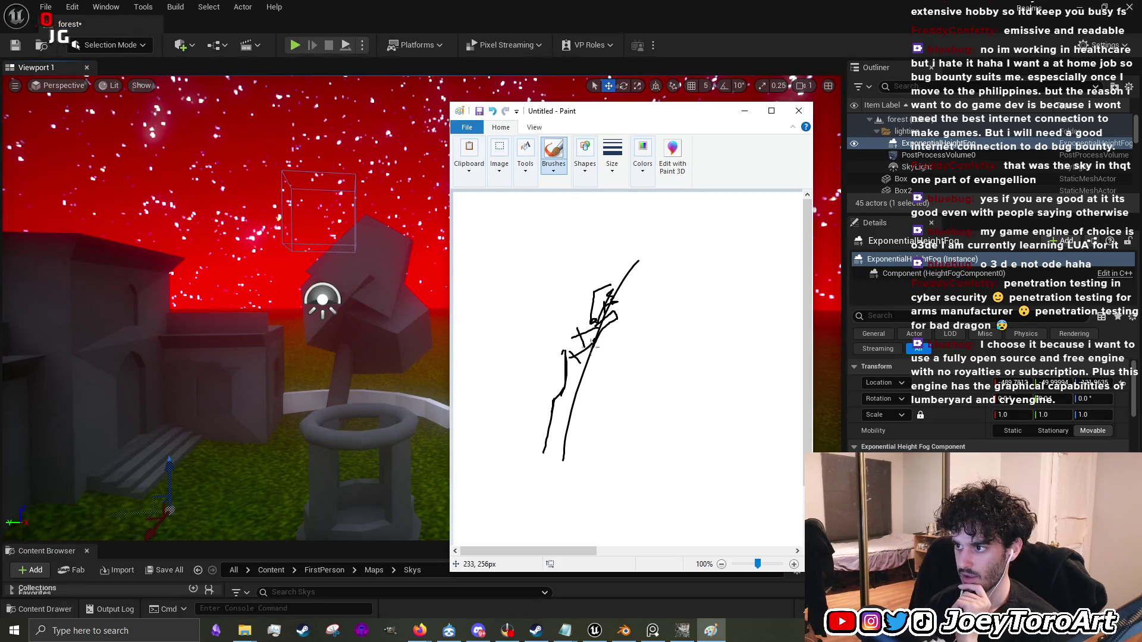
mouse_move(566, 390)
left_mouse_down()
mouse_move(553, 410)
mouse_move(557, 451)
mouse_move(575, 389)
mouse_move(571, 339)
mouse_move(567, 397)
left_mouse_up()
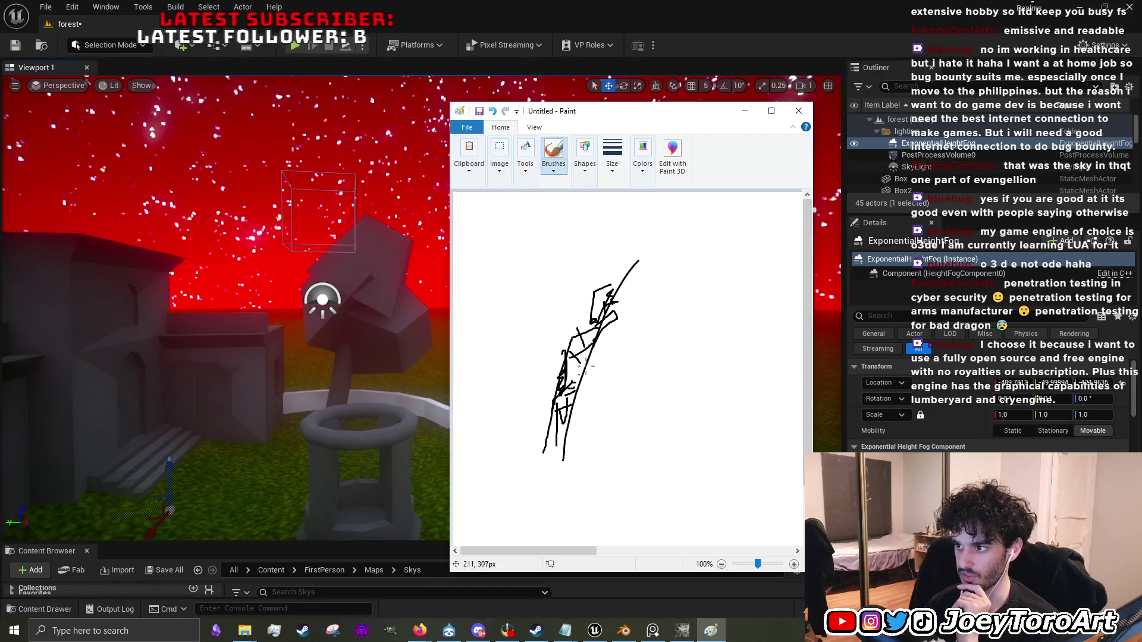
mouse_move(577, 332)
left_mouse_down()
mouse_move(586, 310)
mouse_move(567, 279)
mouse_move(595, 274)
mouse_move(553, 257)
mouse_move(590, 274)
mouse_move(486, 265)
mouse_move(561, 244)
mouse_move(499, 245)
mouse_move(681, 262)
mouse_move(691, 250)
mouse_move(663, 252)
left_mouse_up()
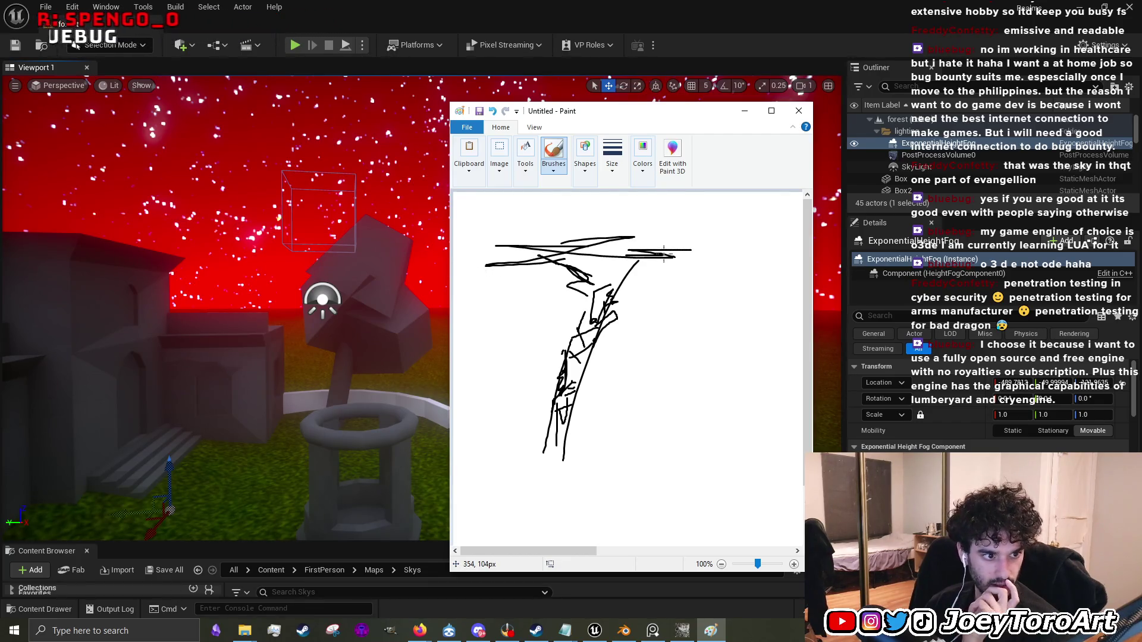
left_click(743, 110)
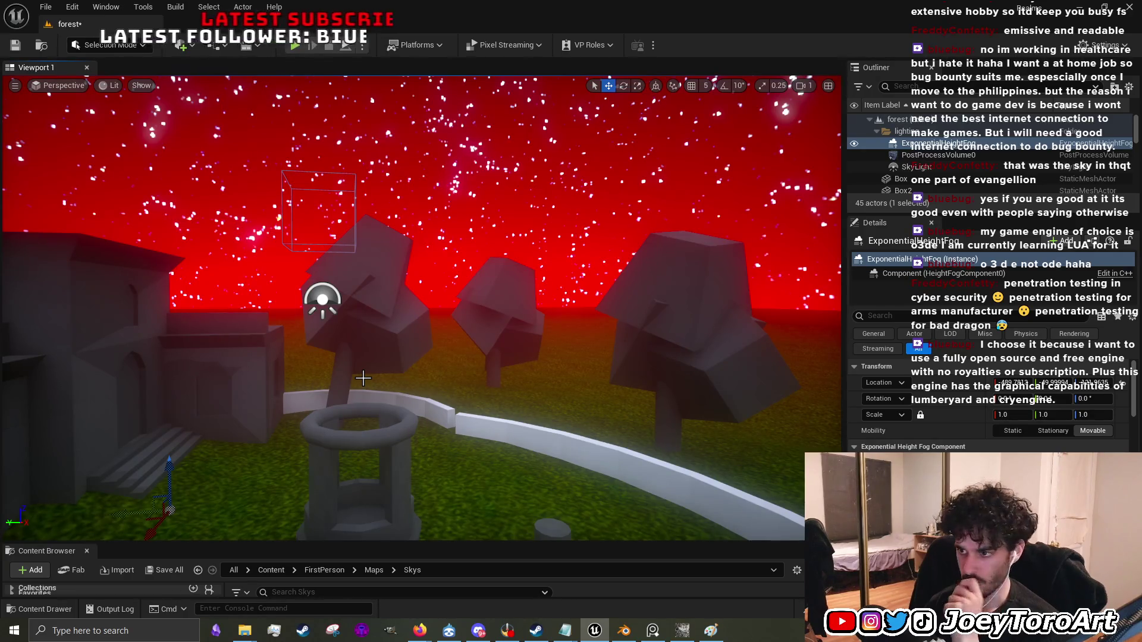
mouse_move(479, 397)
left_mouse_down()
mouse_move(479, 375)
mouse_move(529, 364)
mouse_move(487, 359)
mouse_move(113, 123)
left_mouse_up()
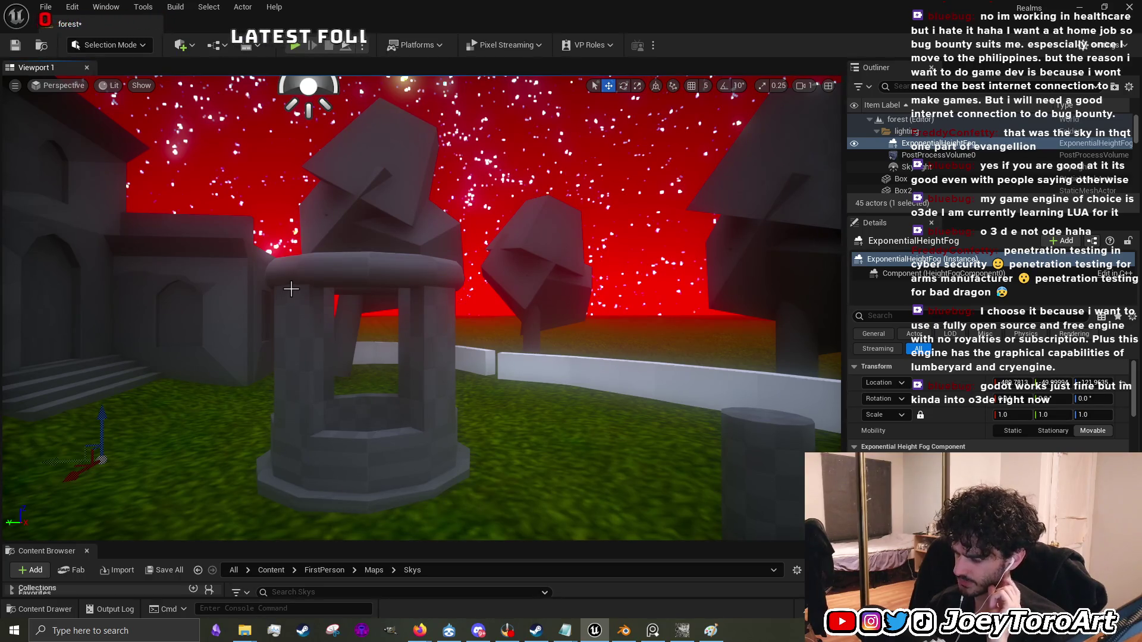
mouse_move(561, 372)
left_mouse_down()
mouse_move(601, 303)
mouse_move(561, 373)
left_mouse_up()
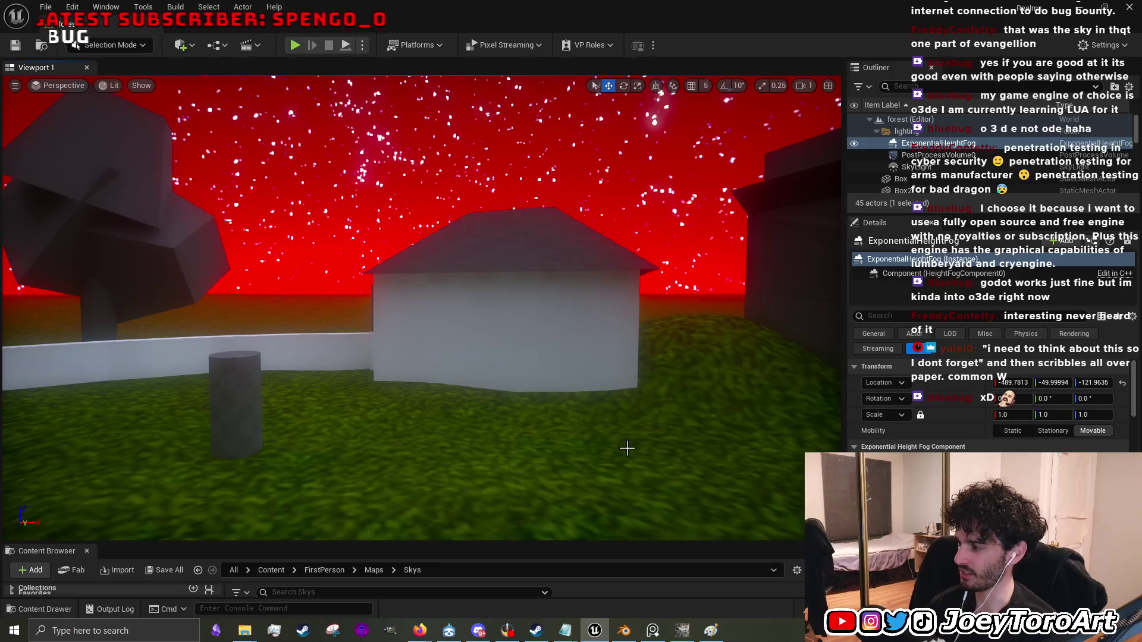
left_click_drag(682, 432, 697, 423)
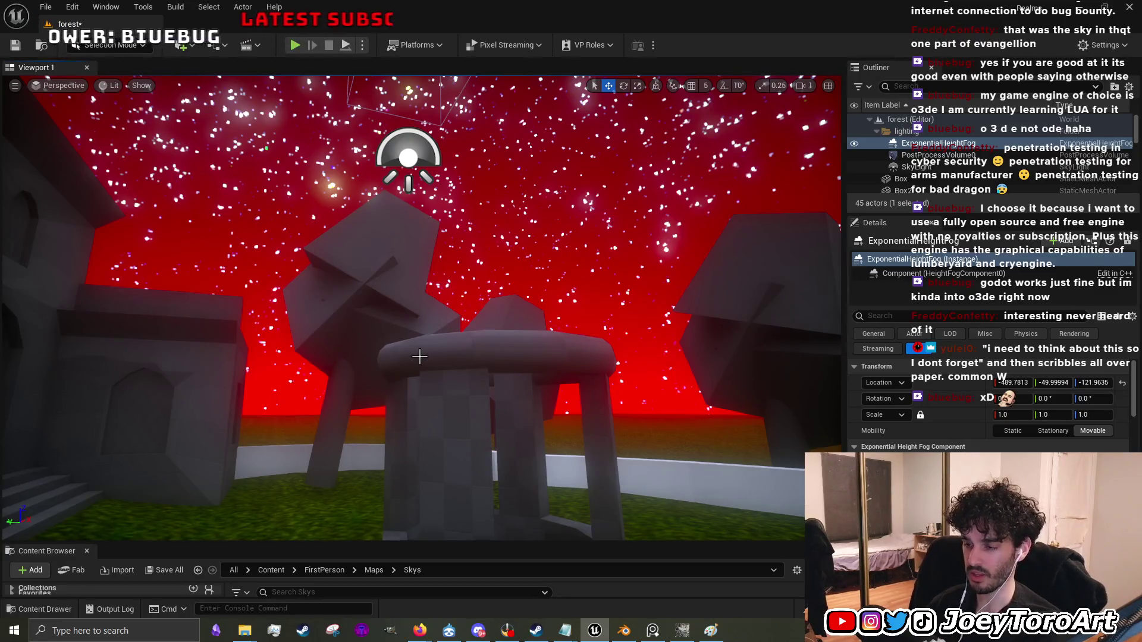
scroll(419, 357, "up", 2)
scroll(419, 297, "down", 3)
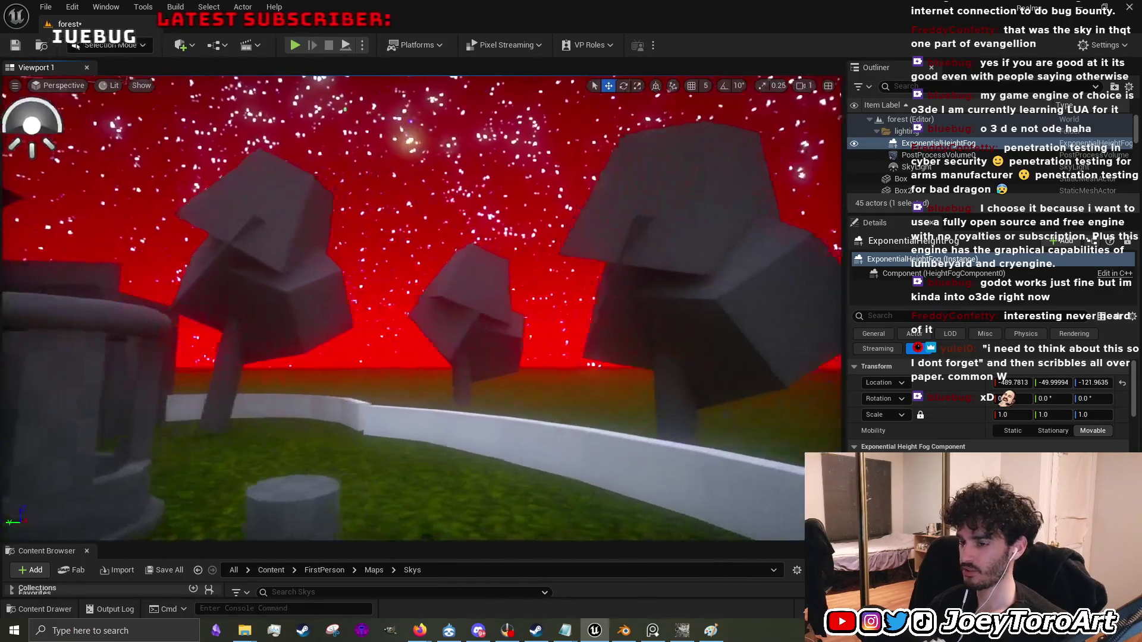
scroll(420, 297, "up", 2)
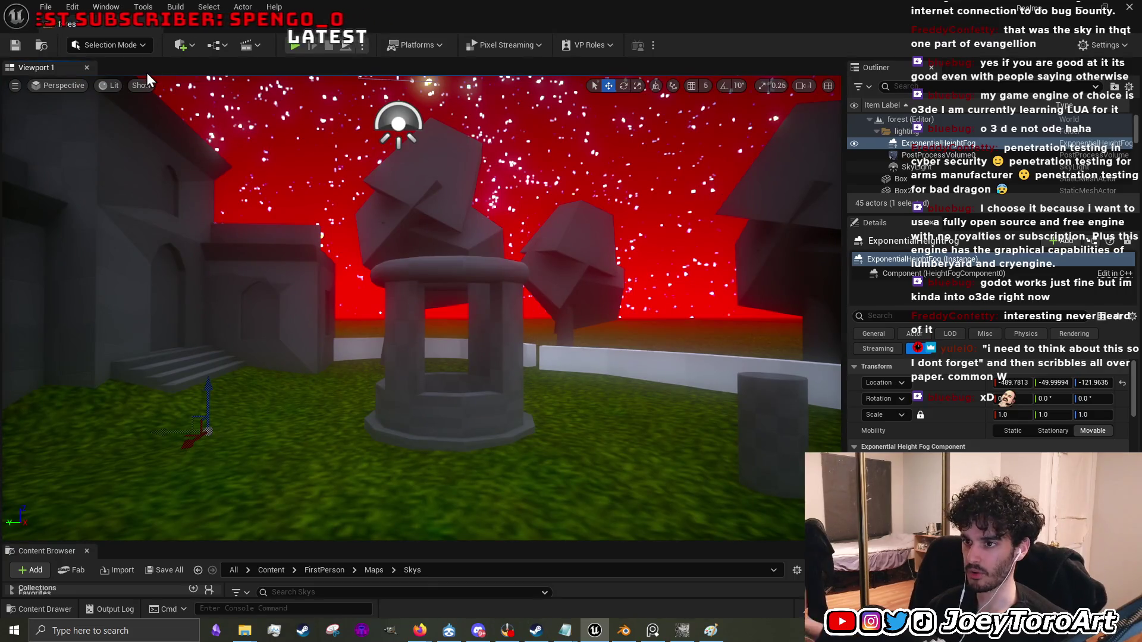
Bring up the forest-floor photo in GIMP and choose a smaller Paintbrush, undoing a test stroke.
left_click(682, 630)
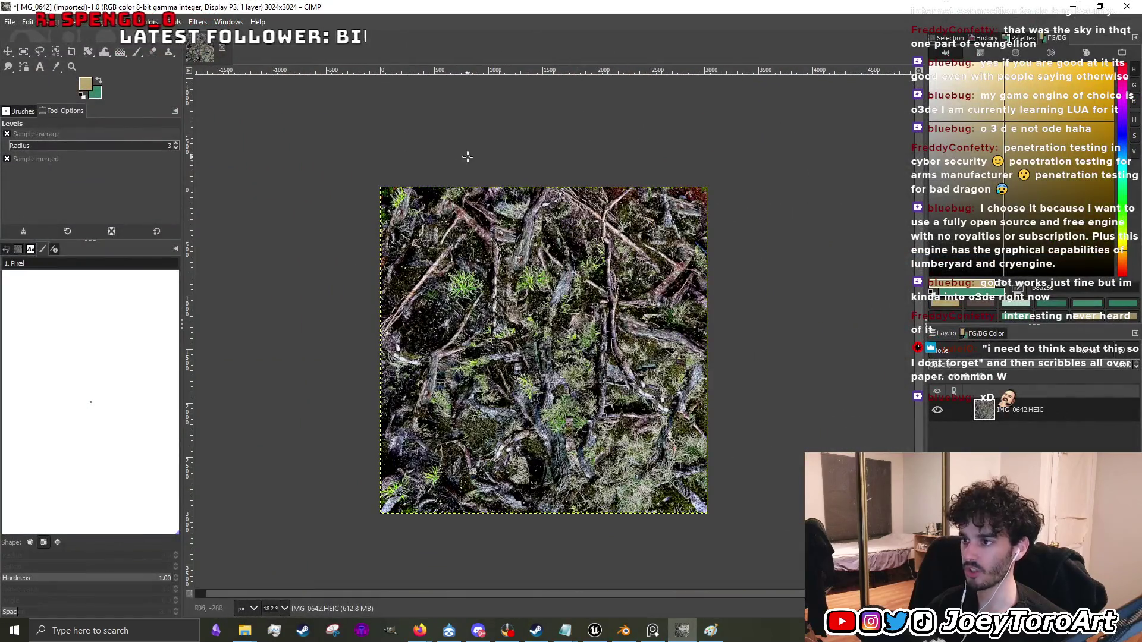
scroll(505, 297, "up", 2)
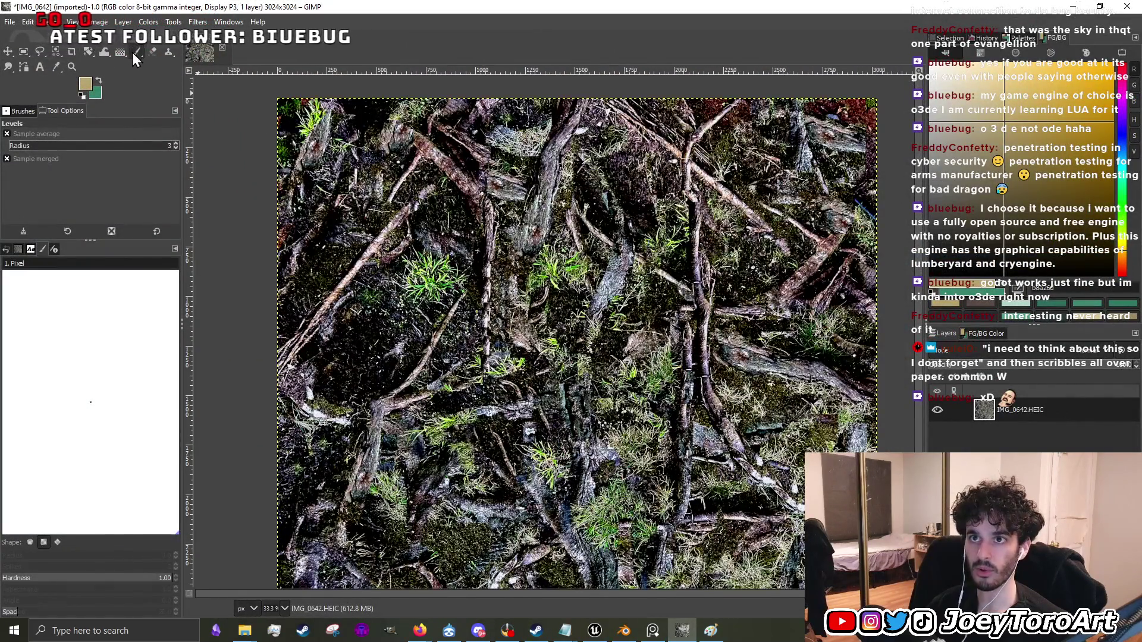
left_click(168, 52)
scroll(524, 305, "up", 2)
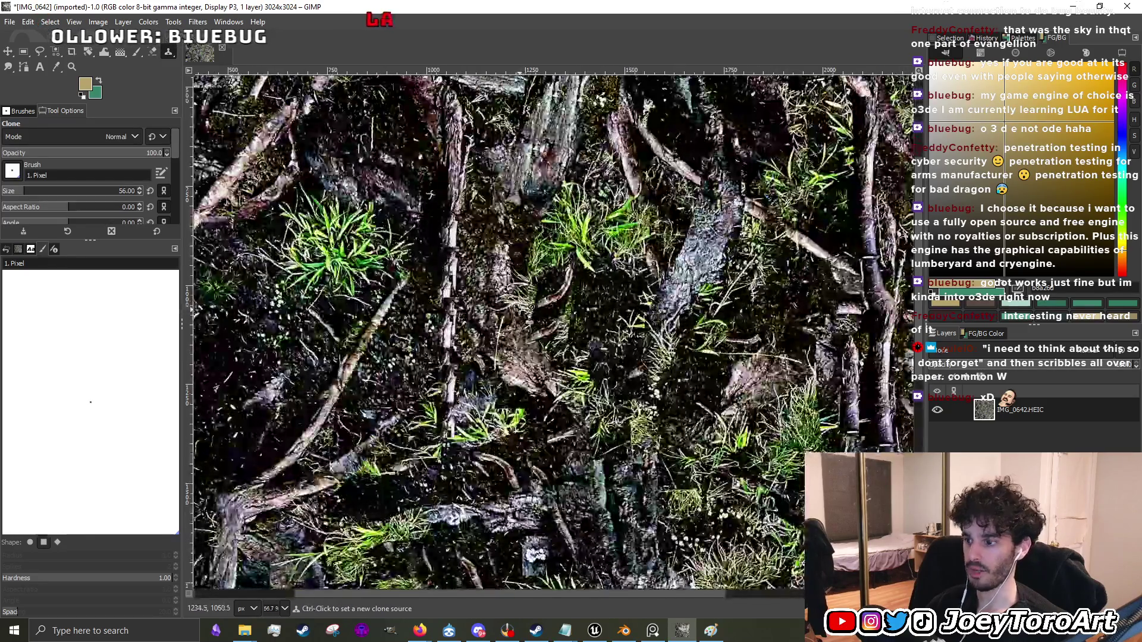
key("bracketleft")
key("bracketleft")
key("bracketleft")
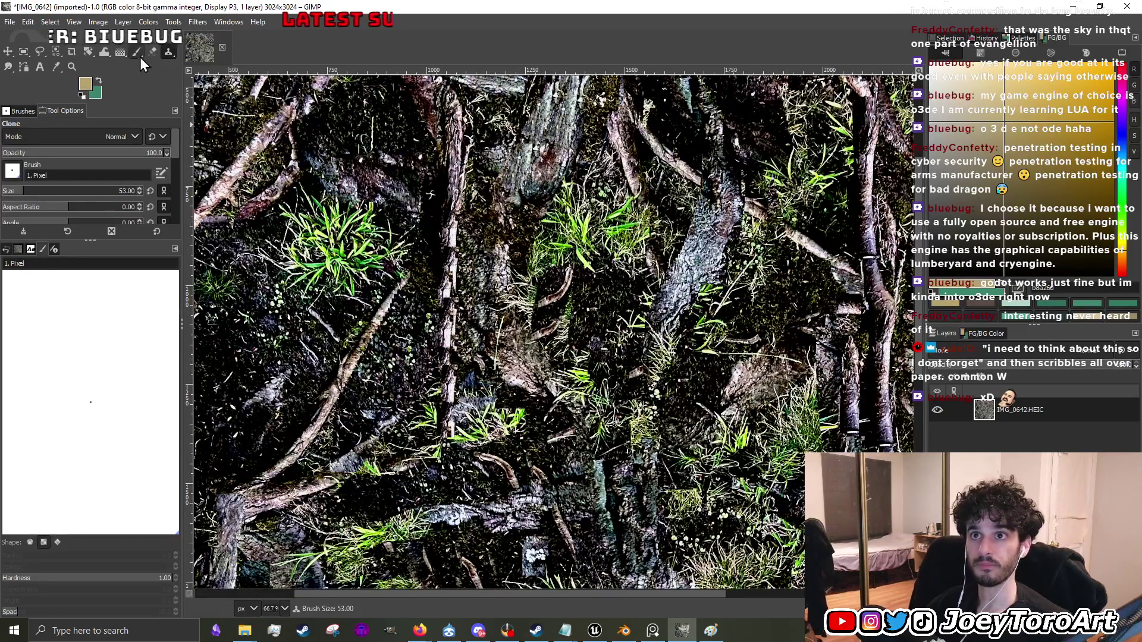
left_click(136, 51)
scroll(472, 348, "up", 2)
key("bracketleft")
key("bracketleft")
key("bracketleft")
key("bracketleft")
key("bracketleft")
key("bracketleft")
left_click_drag(471, 337, 473, 301)
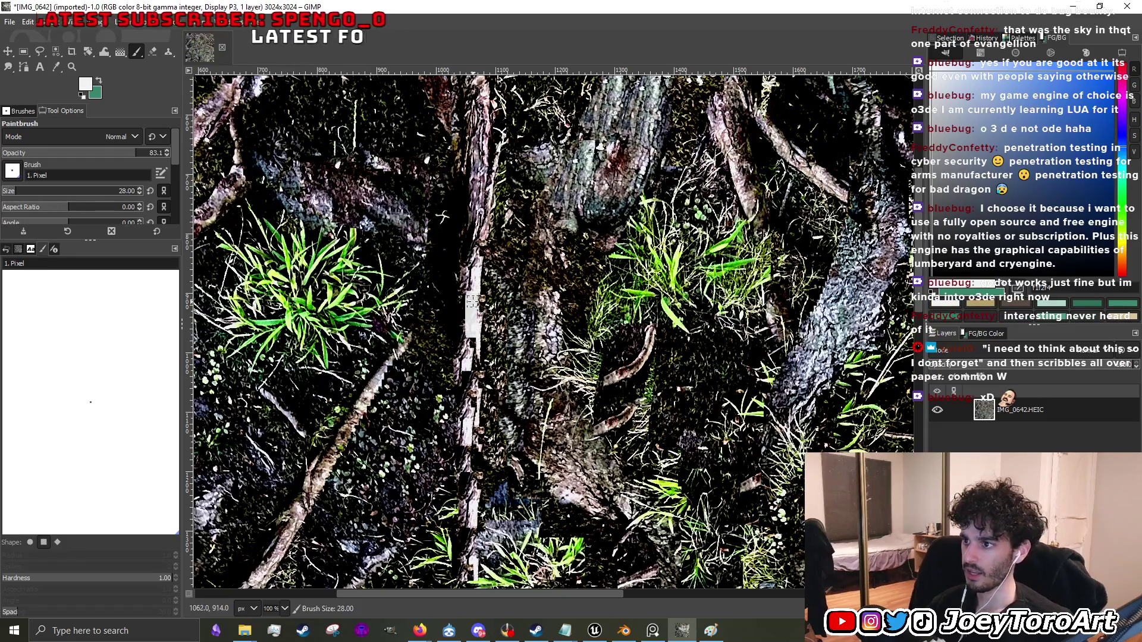
key("ctrl+z")
Lower brush opacity to about 44, paint softly over the pale root patch, and sample photo colours.
left_click(72, 152)
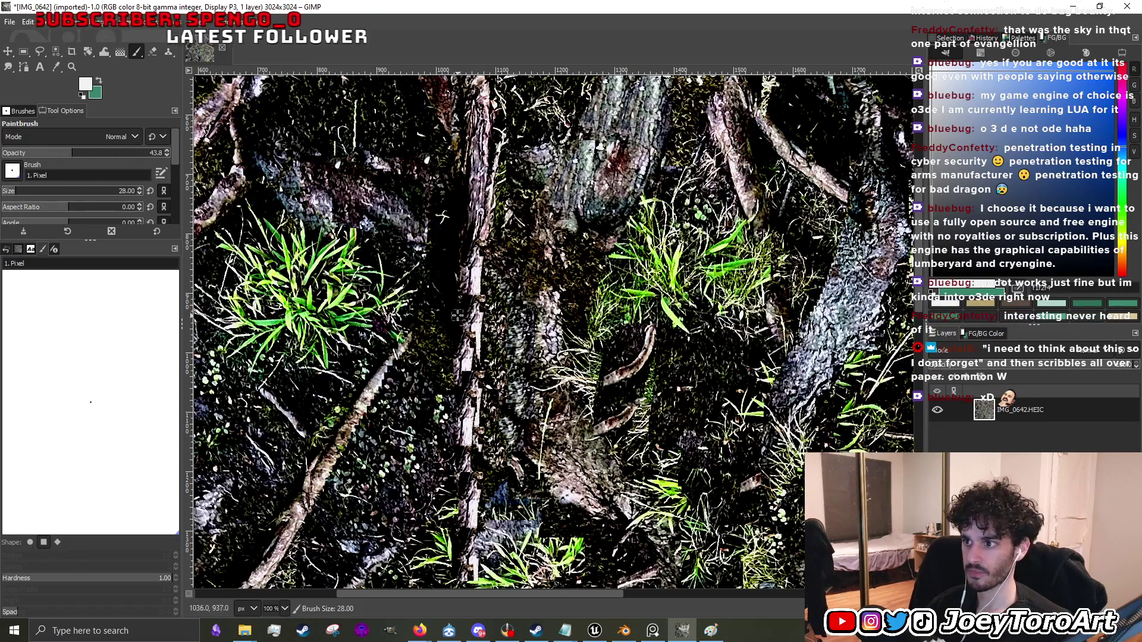
scroll(506, 303, "down", 3)
scroll(533, 295, "up", 2)
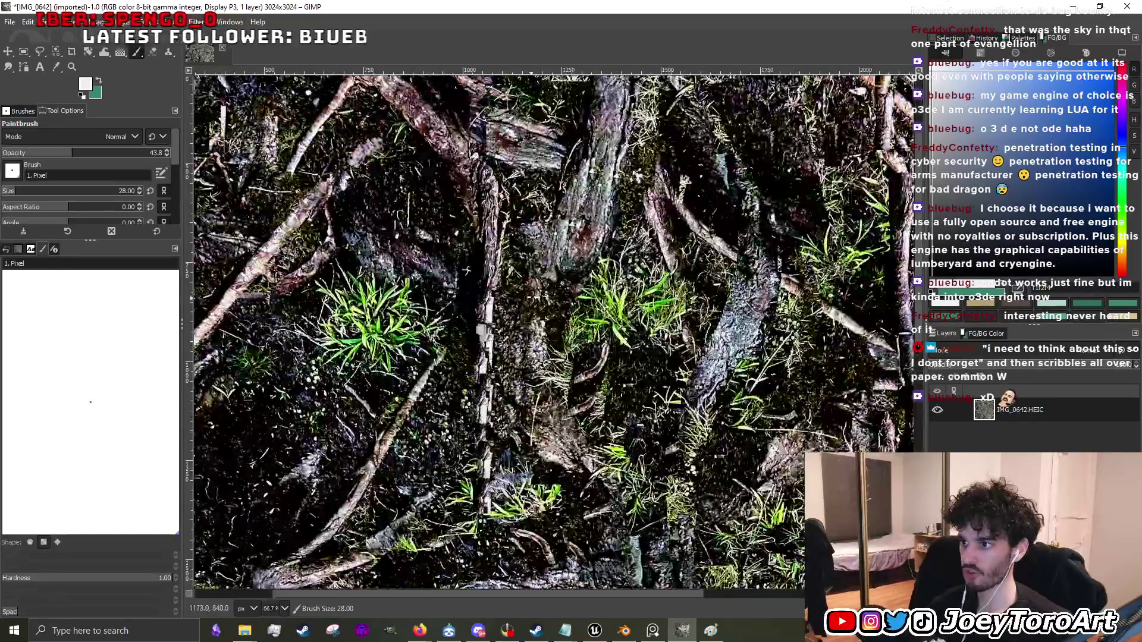
scroll(535, 294, "up", 3)
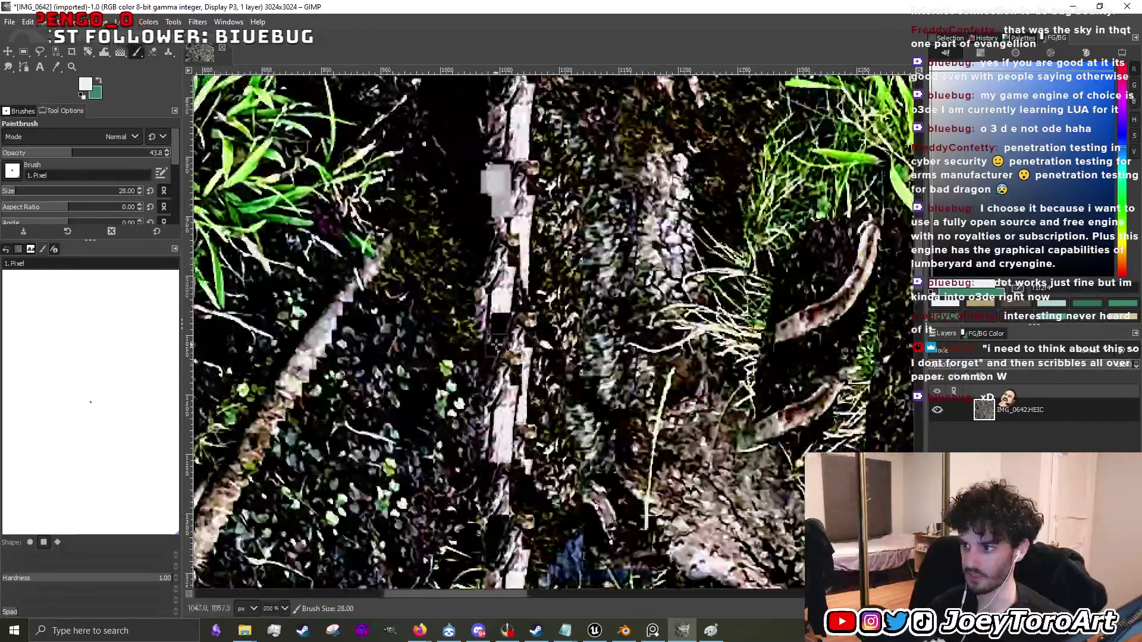
mouse_move(496, 345)
left_mouse_down()
mouse_move(511, 337)
mouse_move(519, 388)
left_mouse_up()
left_click(508, 339, "ctrl")
left_click(513, 354, "ctrl")
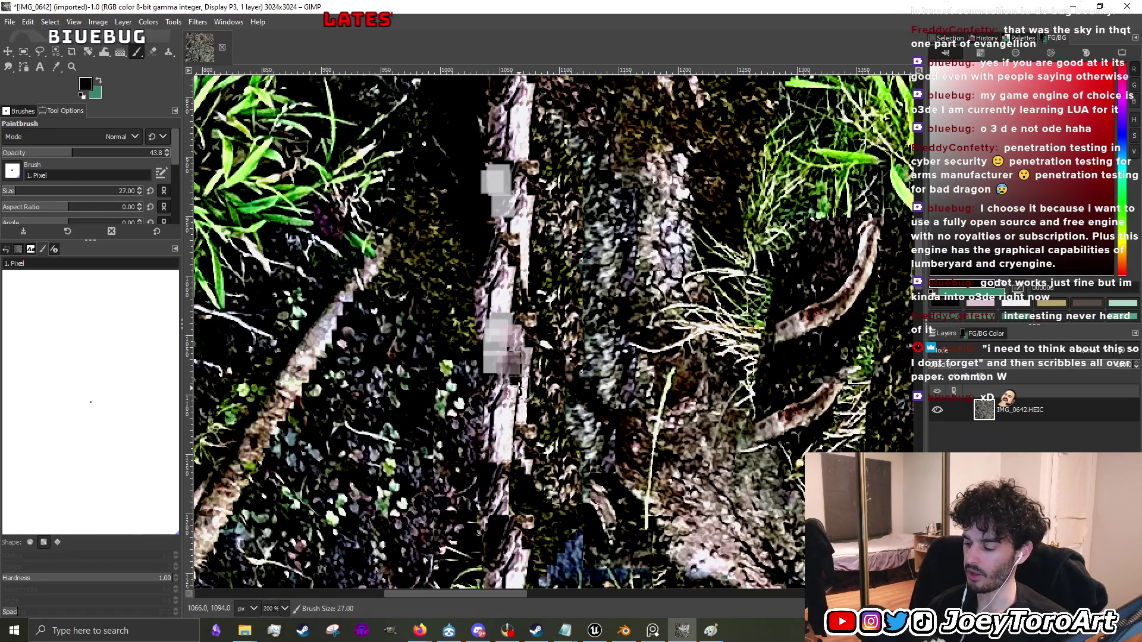
key("bracketleft")
key("bracketleft")
key("bracketleft")
left_click(501, 322, "ctrl")
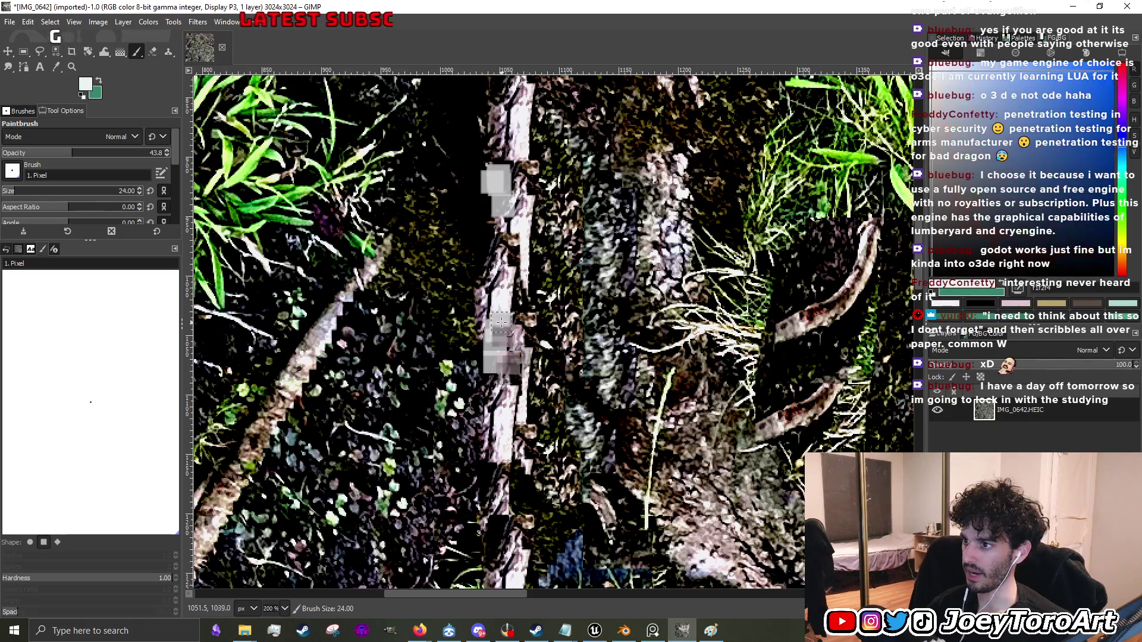
left_click(475, 392, "ctrl")
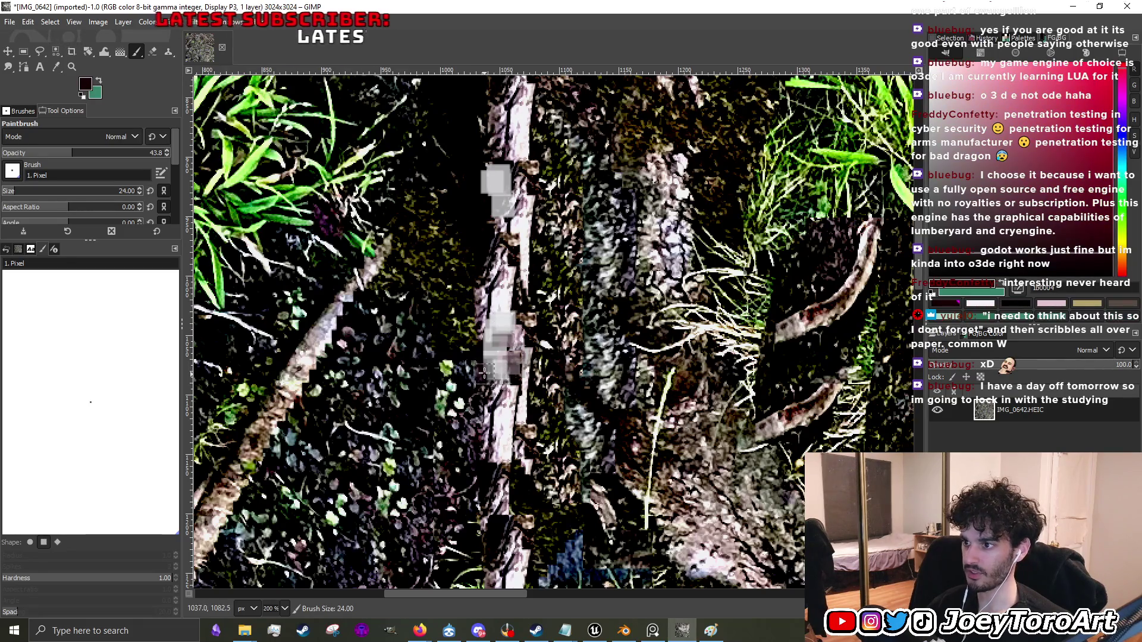
Paint dark strokes over the grey blocks, then sample light grey to extend a block.
scroll(484, 372, "up", 1)
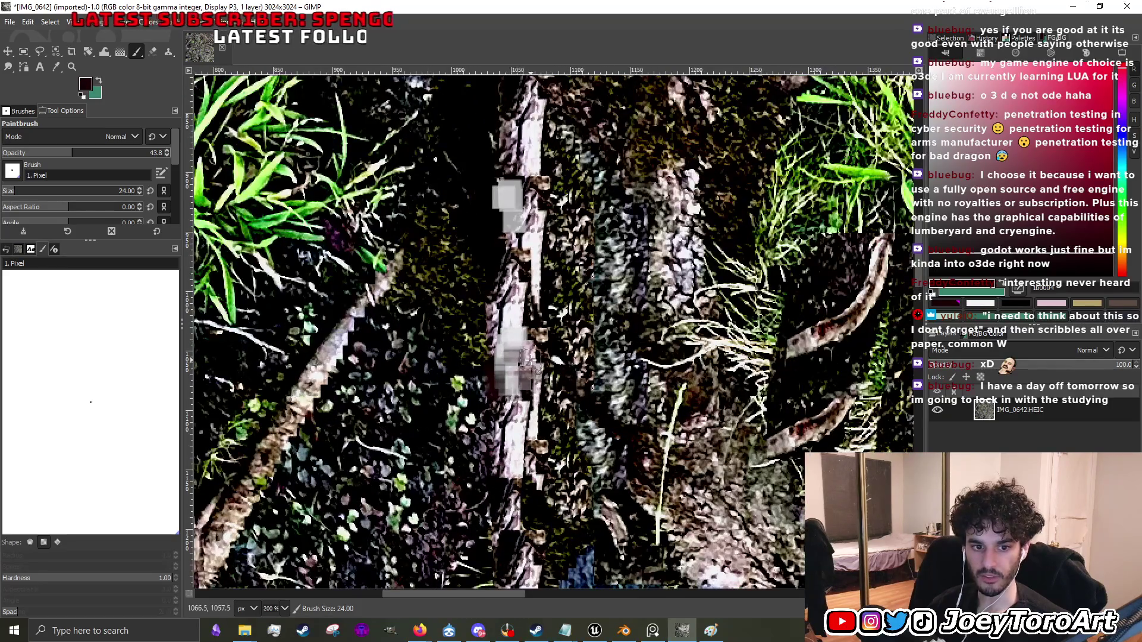
scroll(531, 361, "down", 2, "ctrl")
scroll(564, 365, "up", 3, "ctrl")
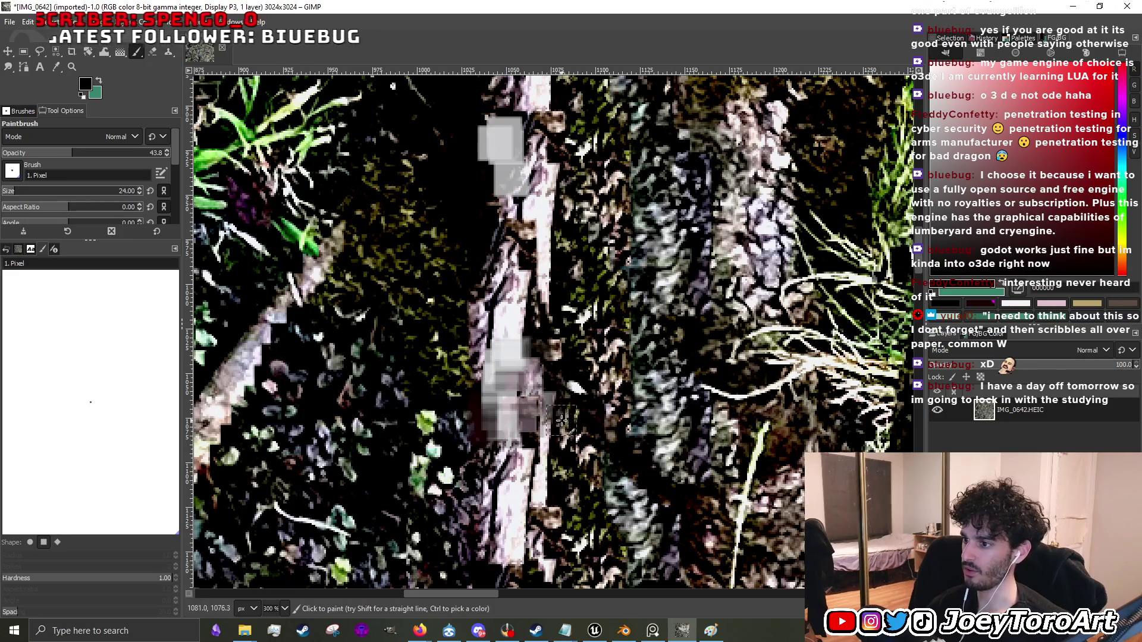
scroll(550, 418, "down", 1, "ctrl")
scroll(536, 416, "down", 1, "ctrl")
scroll(535, 392, "up", 1, "ctrl")
scroll(532, 368, "down", 1, "ctrl")
scroll(530, 324, "up", 1, "ctrl")
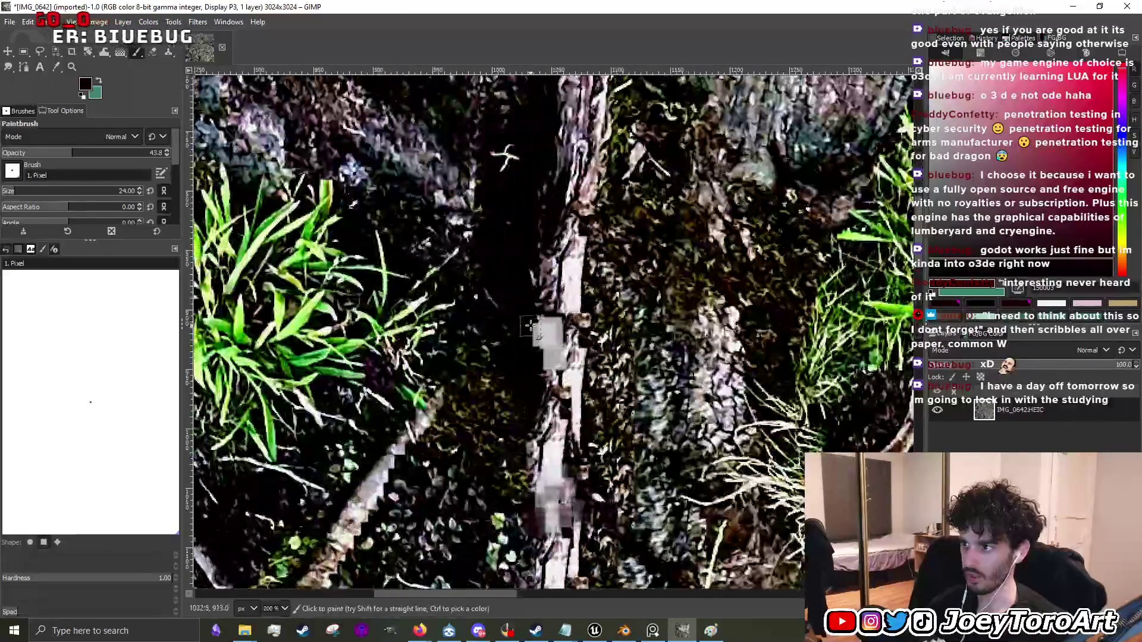
scroll(534, 320, "down", 1, "ctrl")
scroll(547, 416, "up", 2, "ctrl")
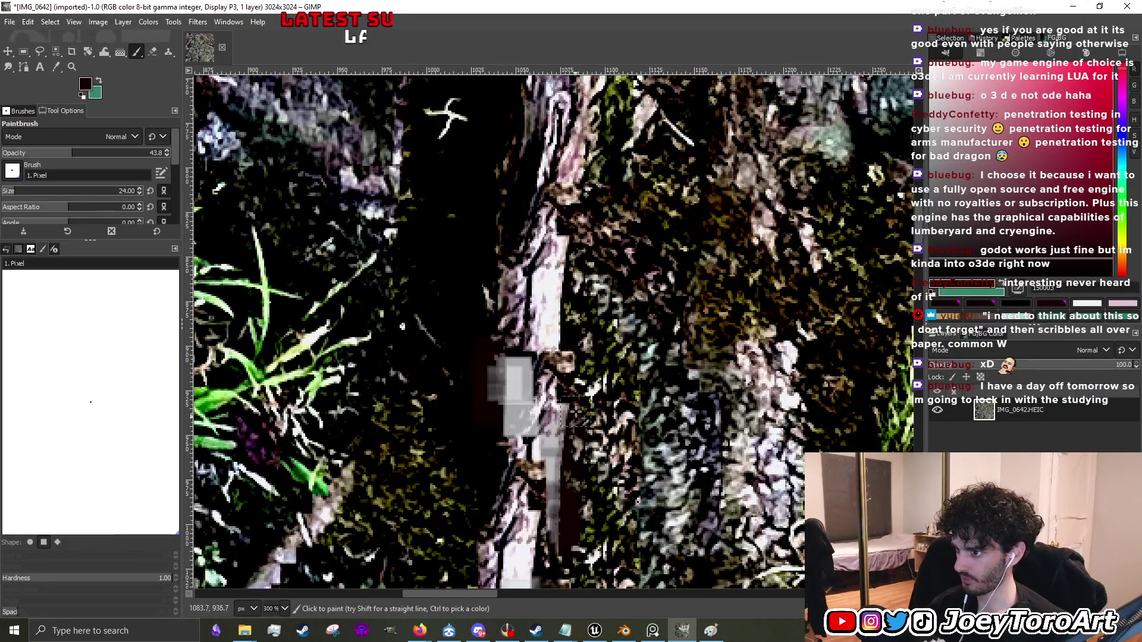
mouse_move(499, 347)
left_mouse_down()
mouse_move(494, 386)
mouse_move(496, 357)
left_mouse_up()
scroll(496, 380, "down", 2, "ctrl")
scroll(508, 358, "up", 2, "ctrl")
left_click(511, 506, "ctrl")
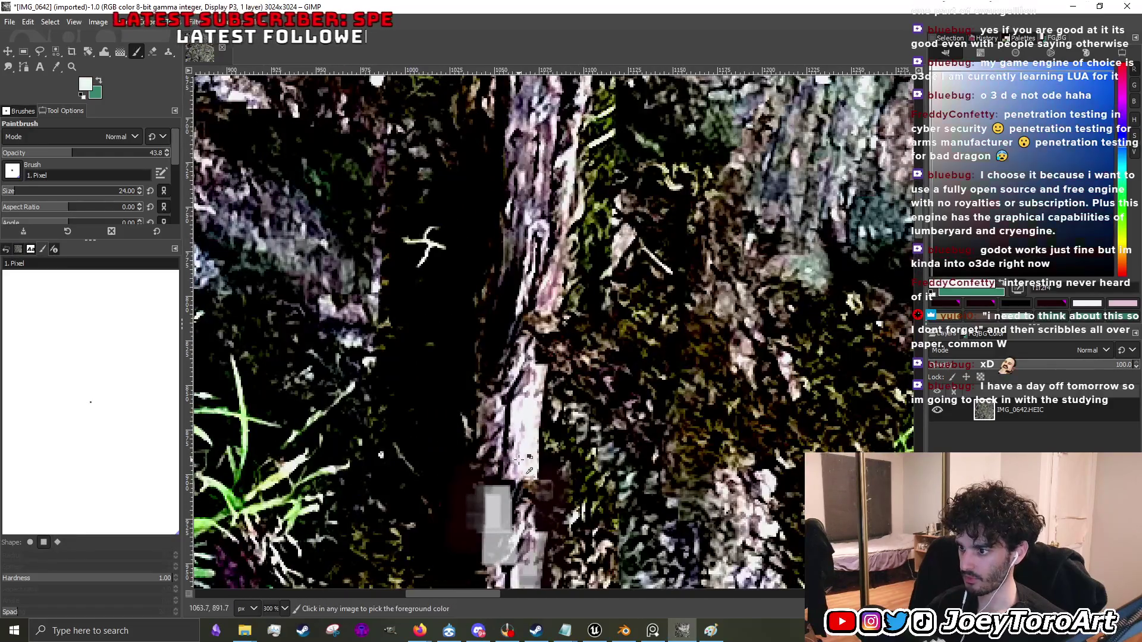
left_click(516, 516)
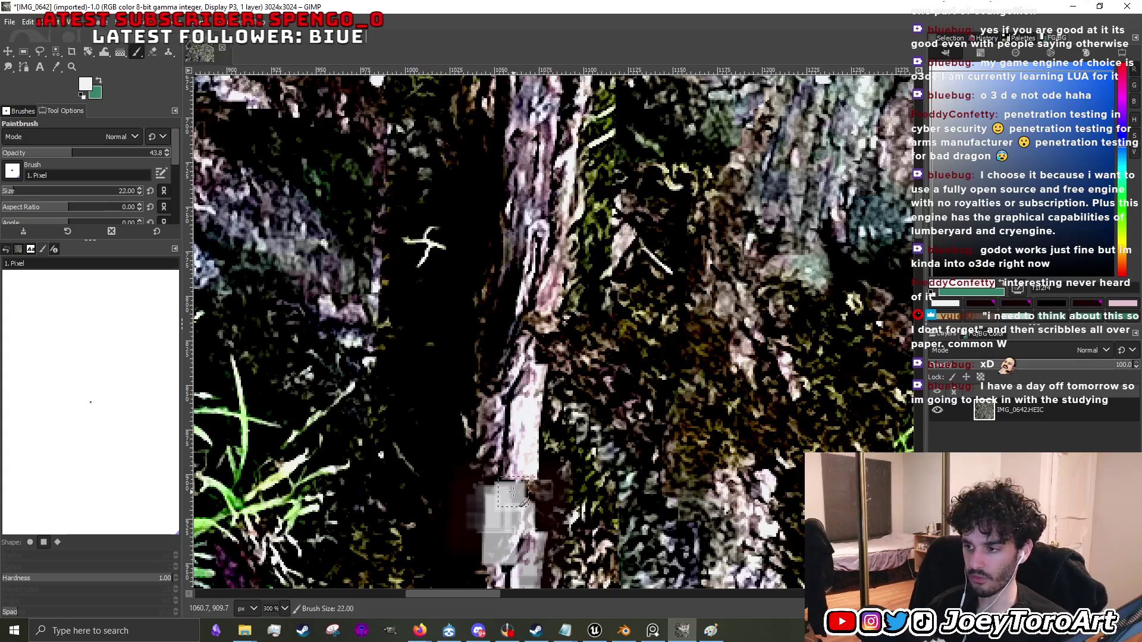